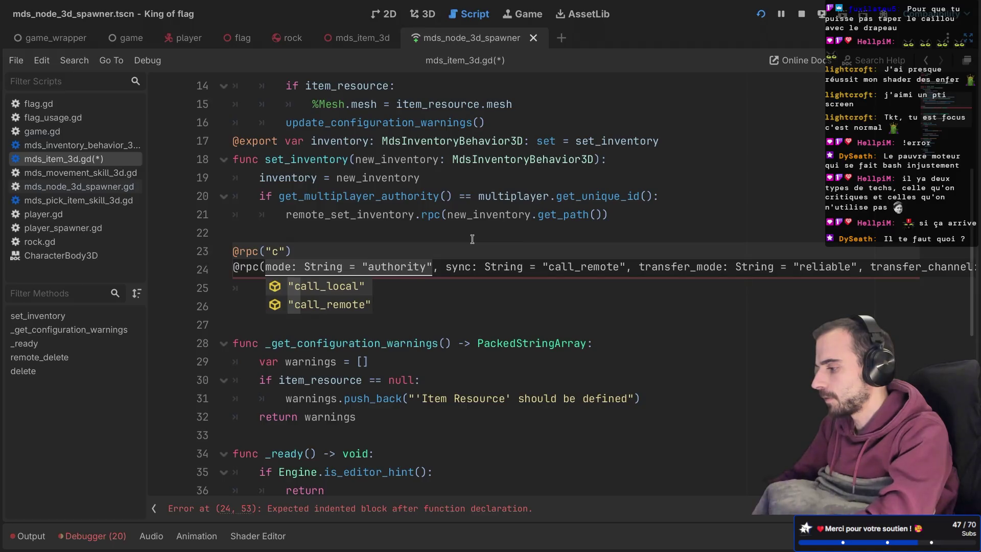
type("authority")
key("Return")
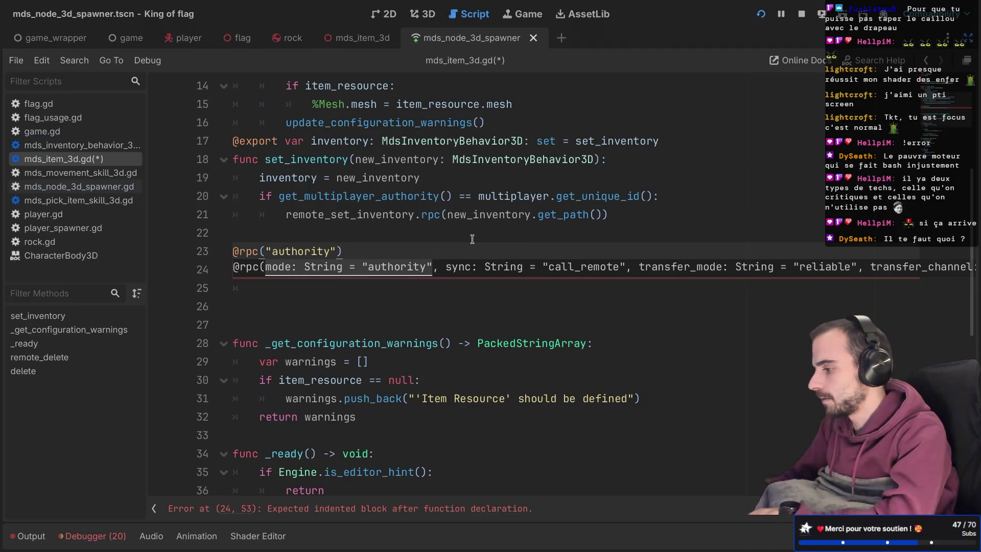
key("Left")
type(",")
key("BackSpace")
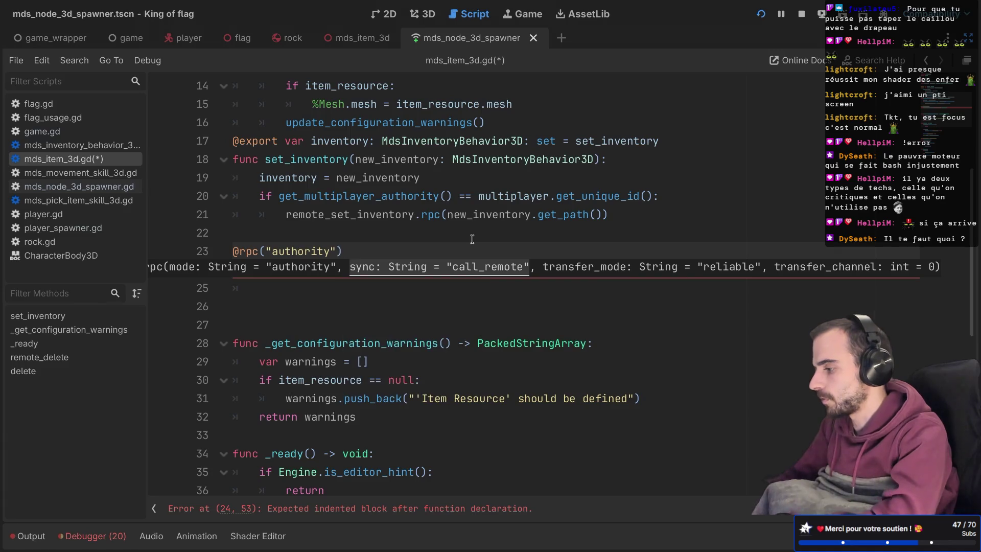
key("ctrl+s")
left_click(421, 238)
left_click(307, 282)
left_click(336, 250)
type(", \"c")
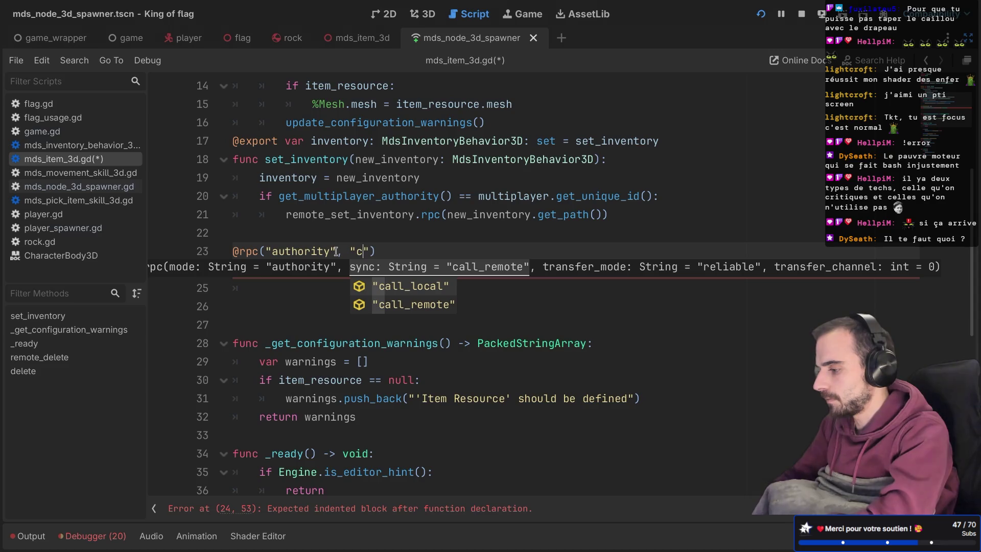
key("Down")
key("Return")
key("ctrl+s")
left_click(383, 214)
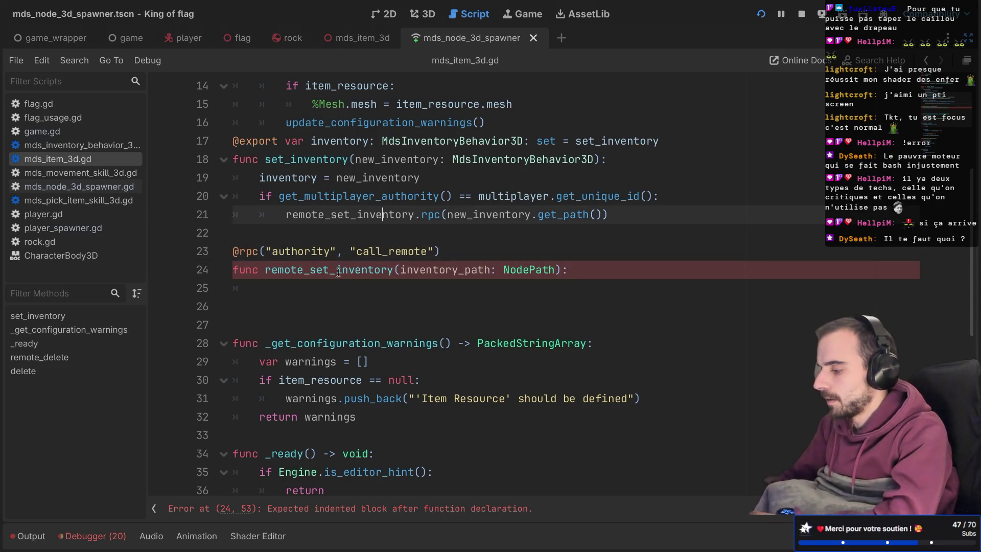
On line 25, write get_tree().root.get_node(inventory_path) as the function body.
left_click(317, 288)
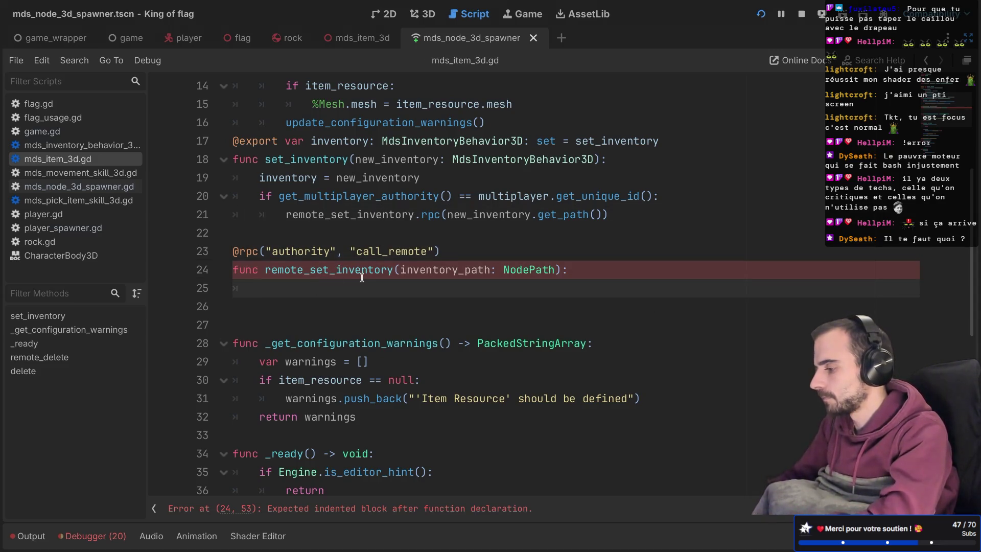
type("get_t")
key("Return")
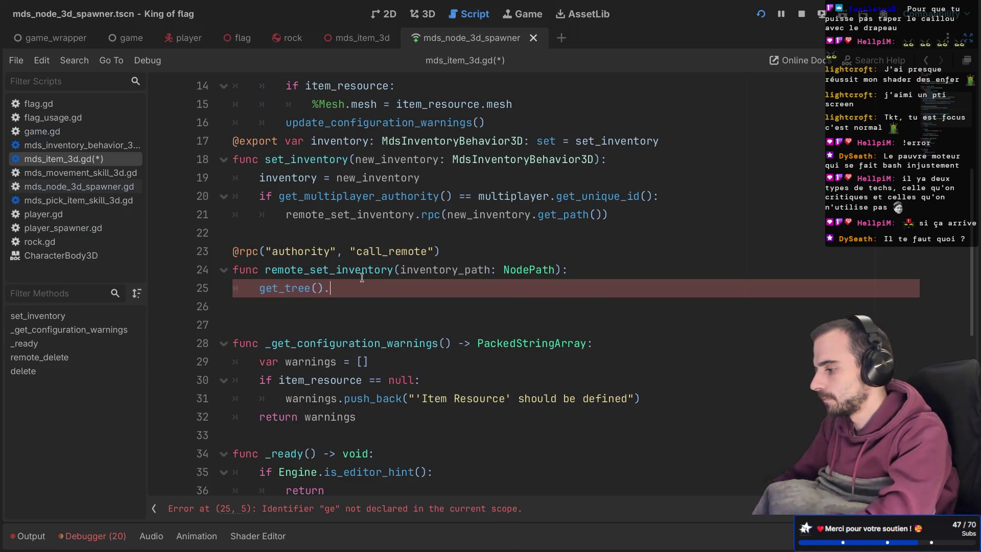
type("root.get")
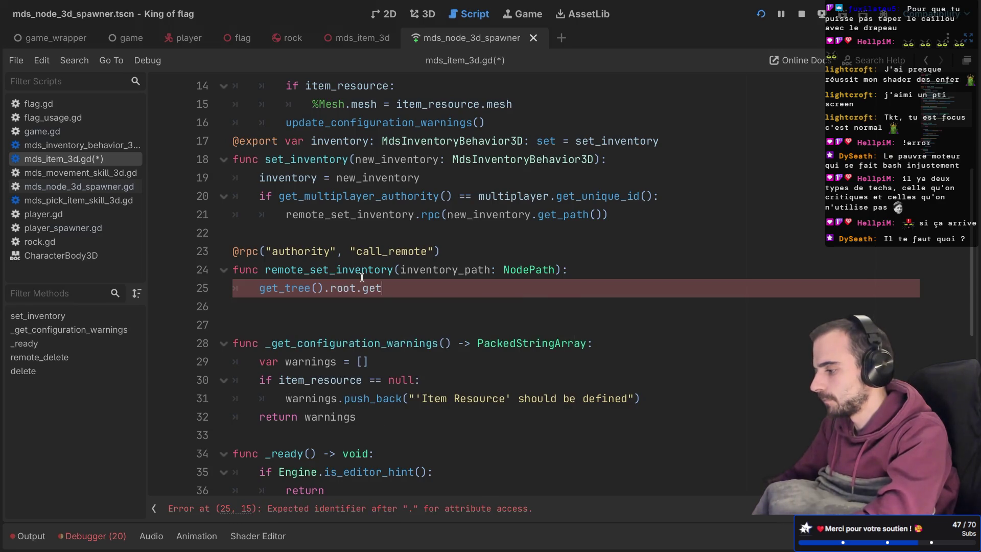
type("_no")
key("Return")
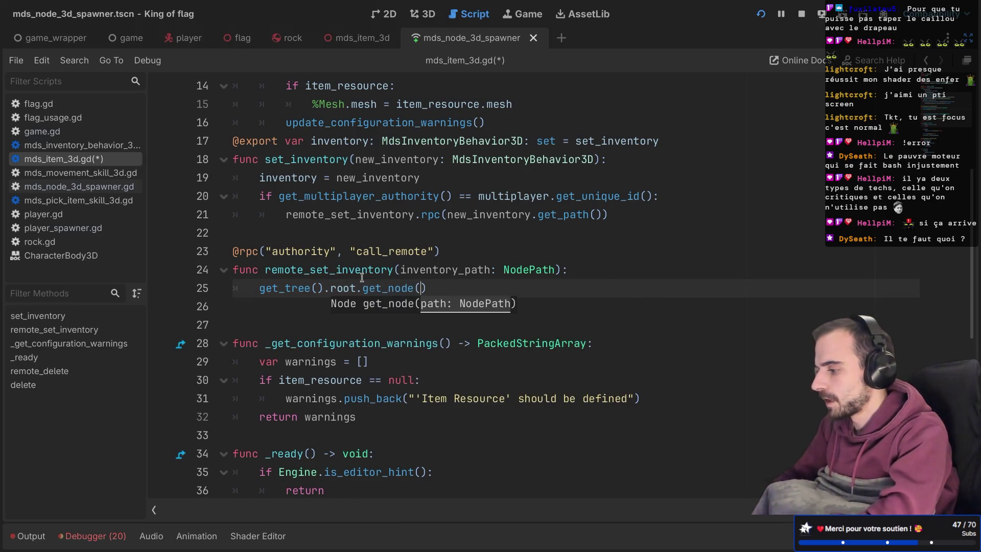
type("inven")
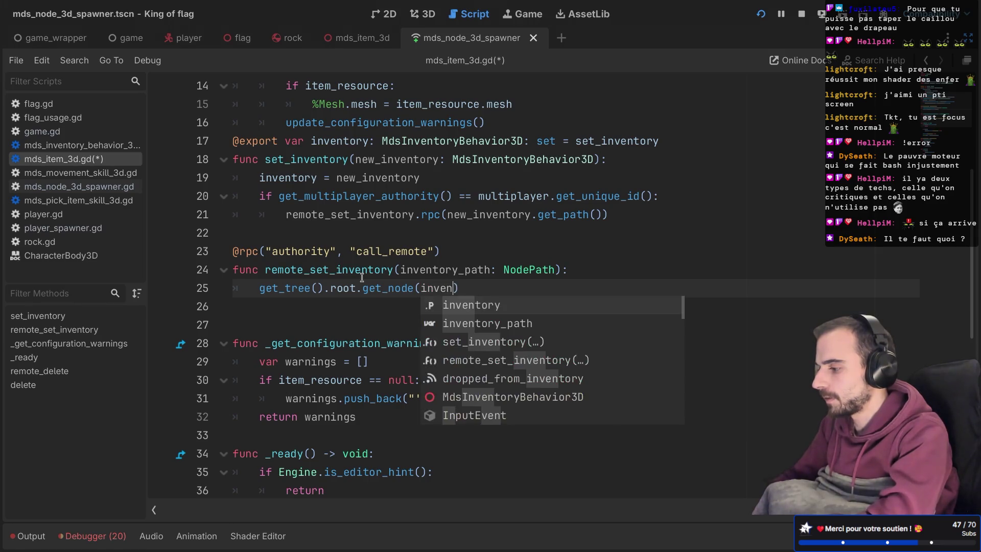
type("tory_path)")
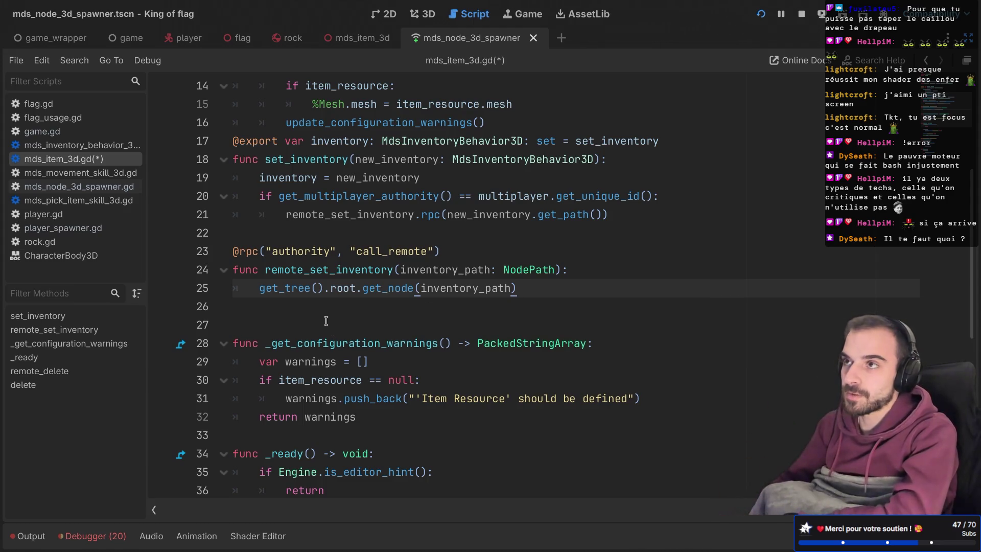
Prefix the node lookup on line 25 with 'var inventory ='.
mouse_move(279, 292)
left_mouse_down()
mouse_move(388, 290)
mouse_move(370, 290)
left_mouse_up()
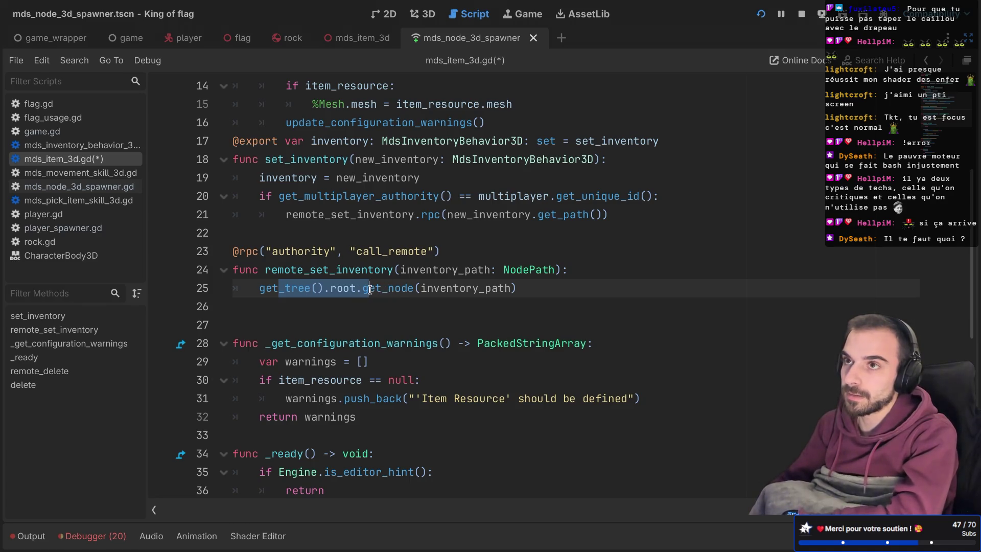
mouse_move(370, 289)
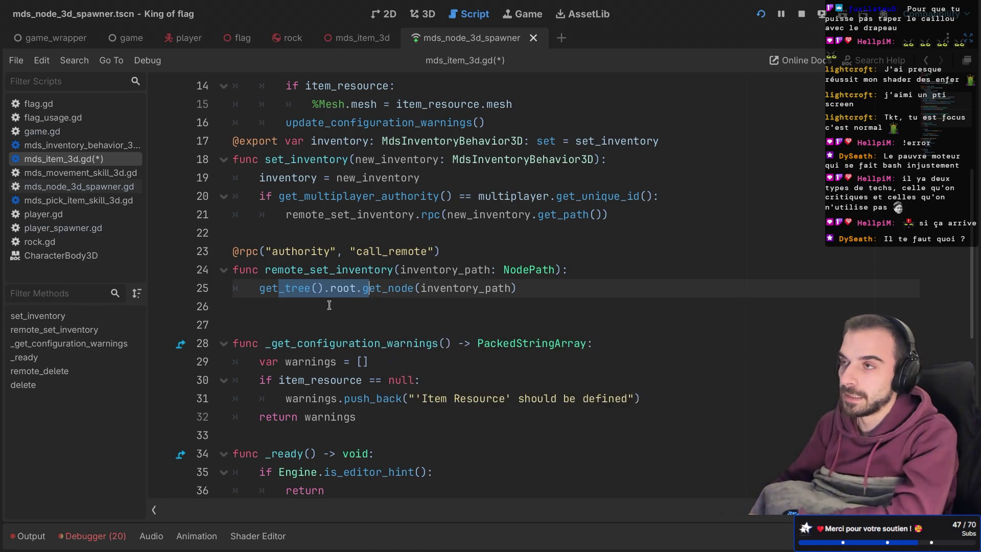
left_click(292, 309)
left_click_drag(260, 291, 399, 292)
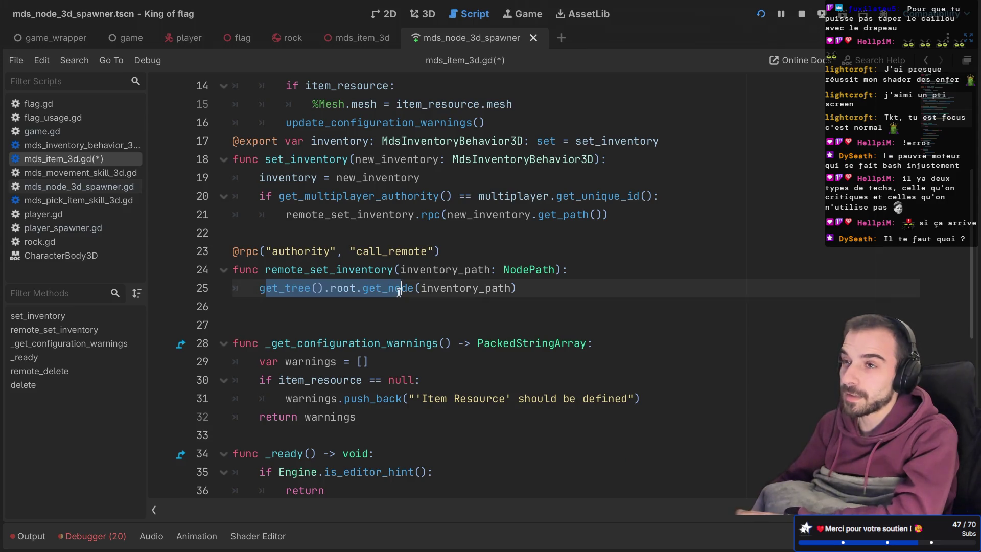
mouse_move(399, 292)
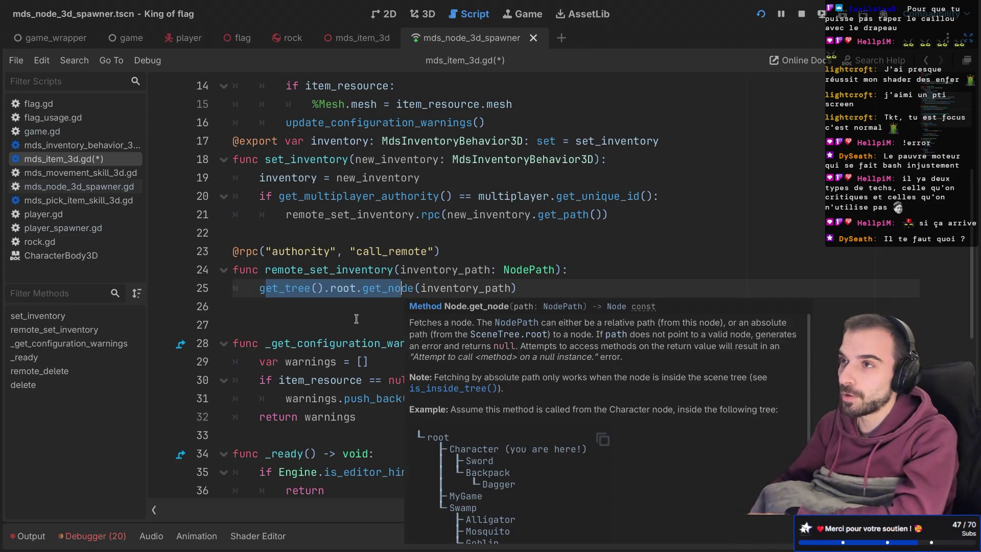
left_click(356, 318)
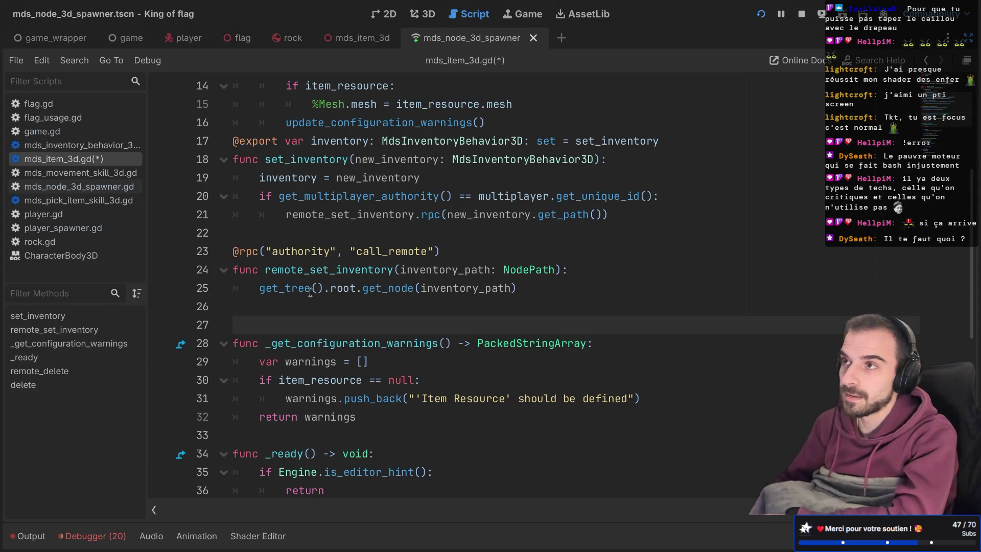
mouse_move(289, 292)
left_mouse_down()
mouse_move(459, 291)
mouse_move(406, 293)
left_mouse_up()
left_click(261, 289)
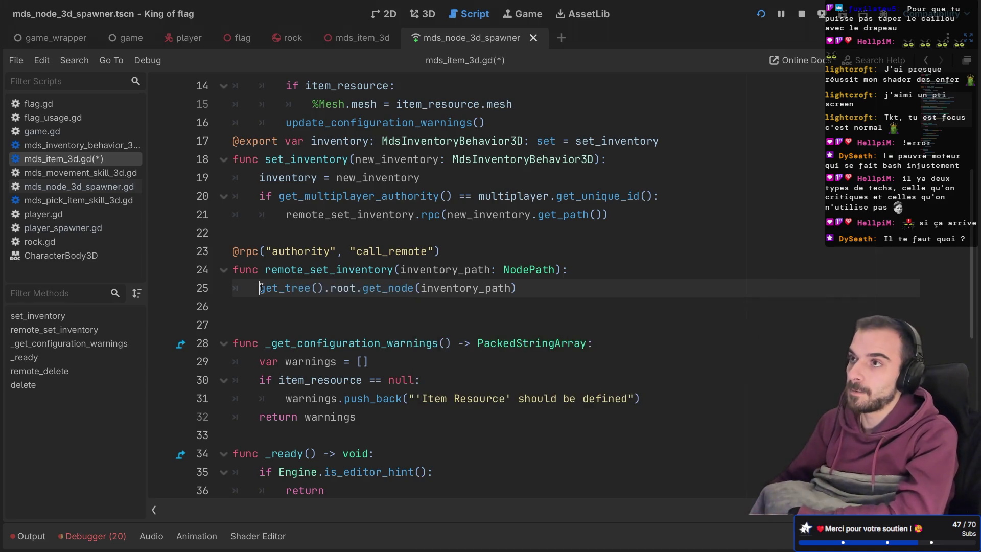
type("var inve")
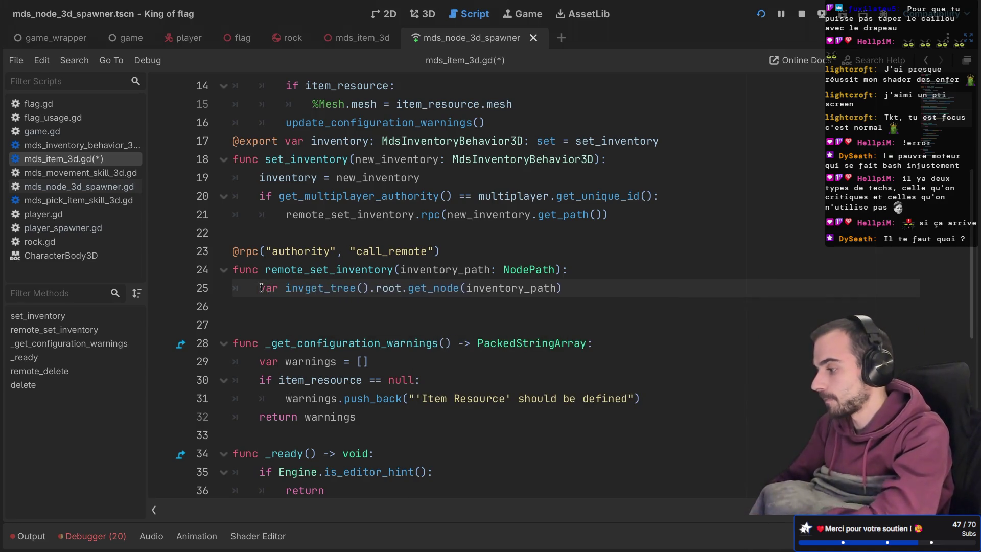
type("ntory =")
left_click(517, 269)
Rename the line 25 variable to new_inventory.
left_click(651, 284)
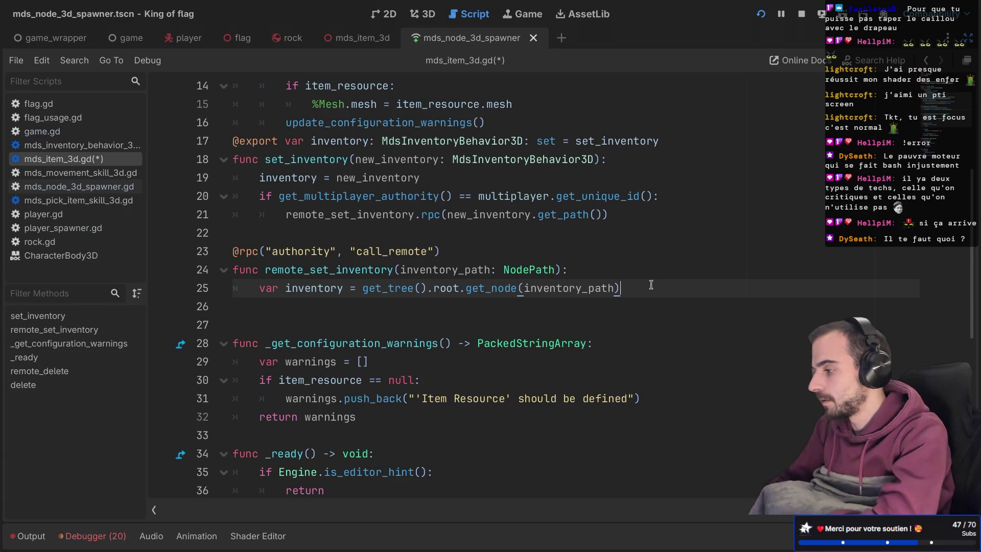
key("Return")
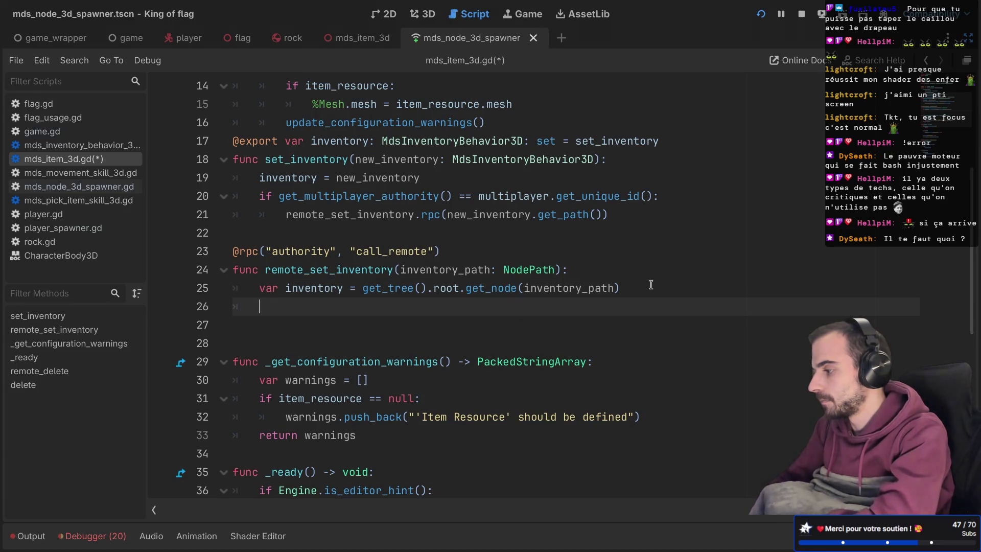
key("BackSpace")
key("BackSpace")
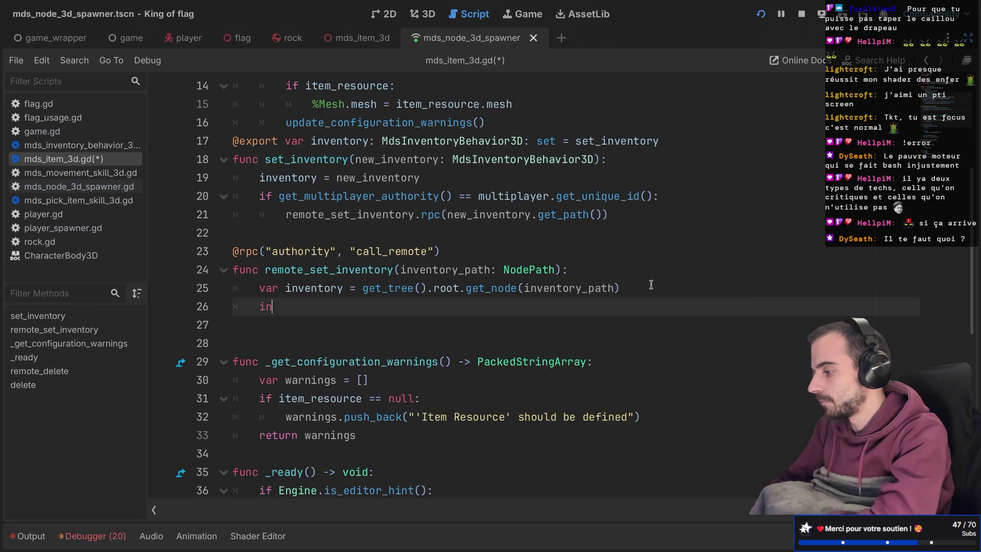
double_click(314, 289)
type("new_inv")
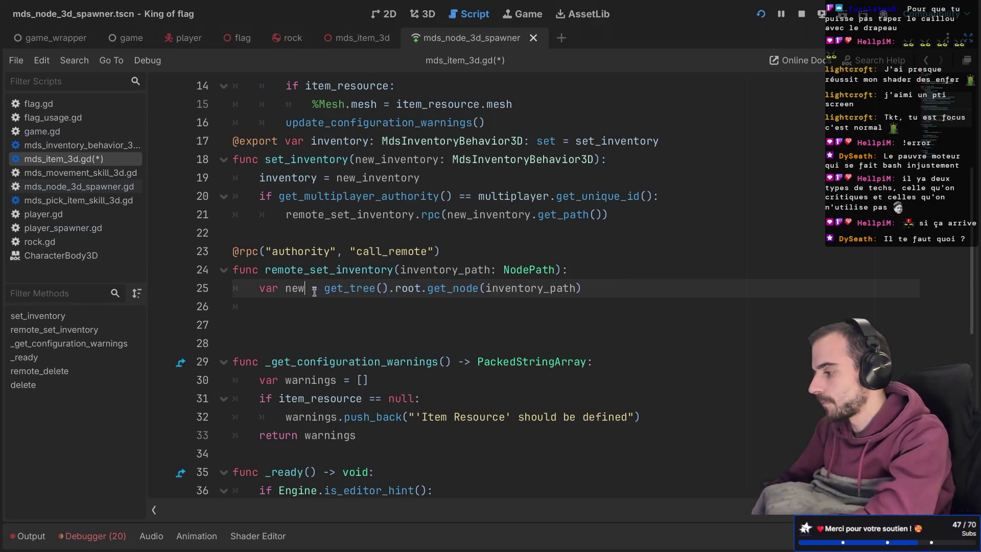
type("entory")
key("BackSpace")
key("BackSpace")
key("BackSpace")
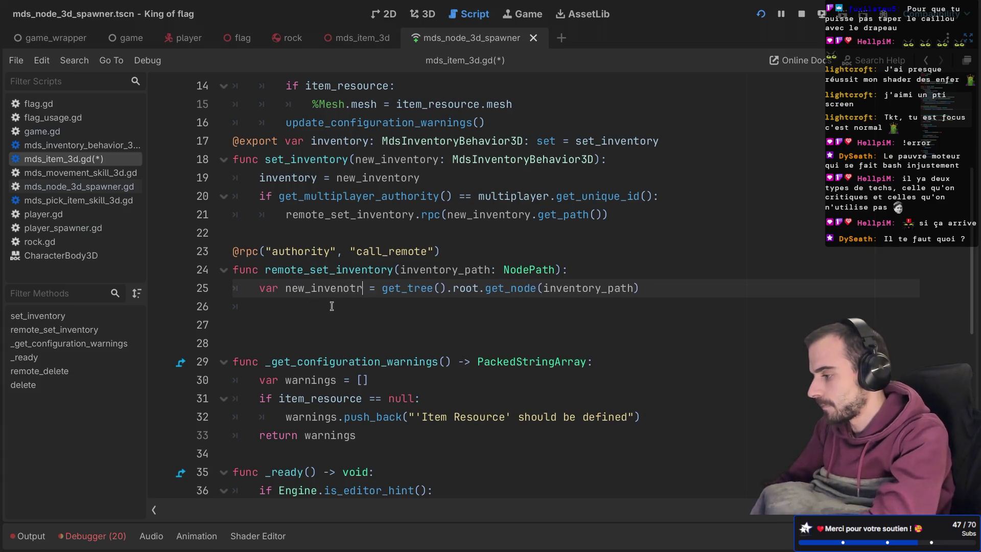
type("tory")
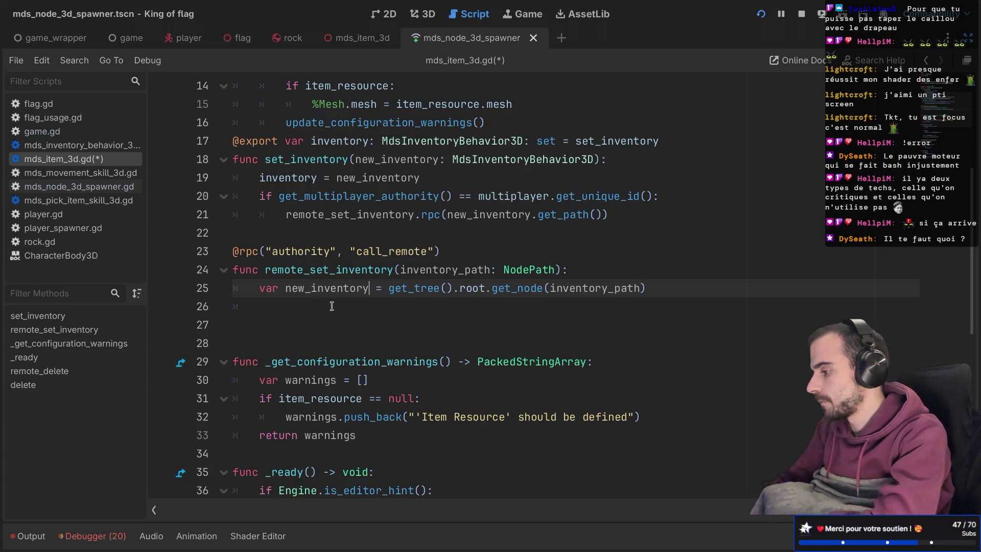
Add 'inventory = new_inventory' on line 26, save, and remove the extra blank line.
left_click(325, 306)
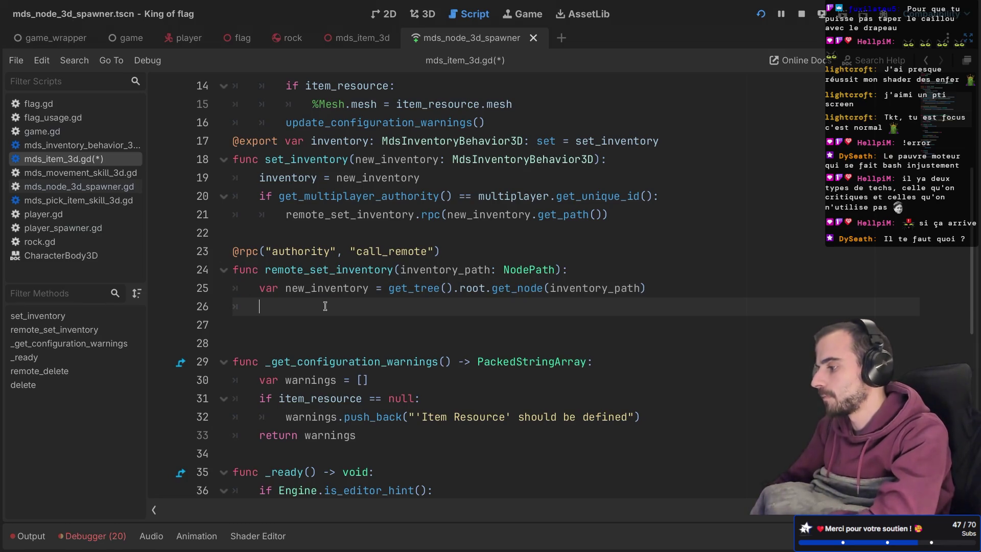
type("set")
key("BackSpace")
key("BackSpace")
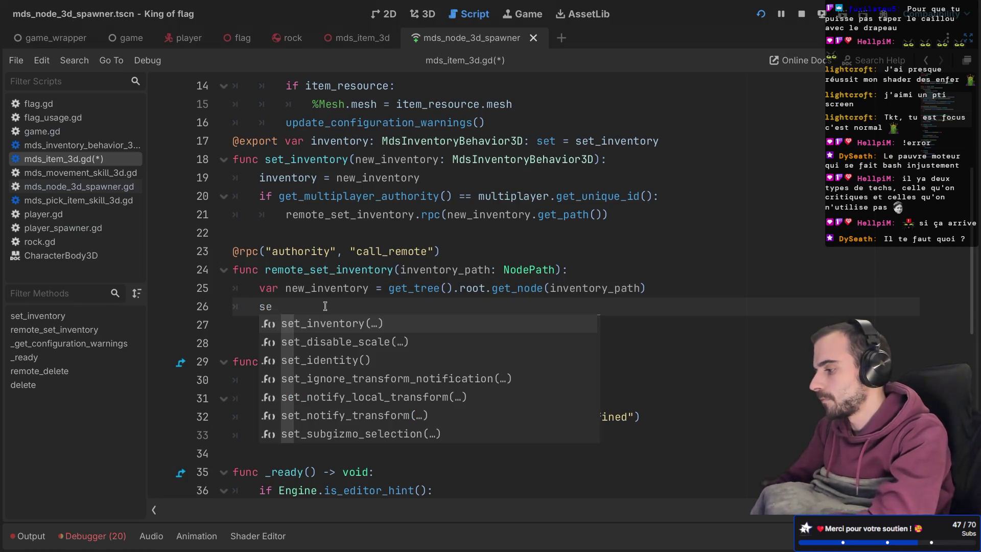
type("inven")
key("Return")
type("= ne")
key("Return")
key("ctrl+s")
left_click(445, 339)
key("BackSpace")
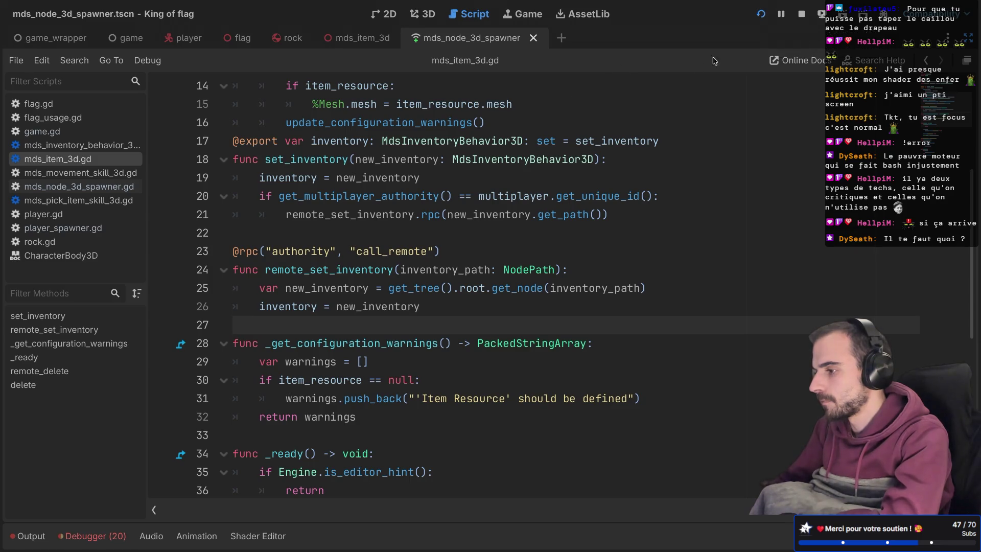
left_click(760, 14)
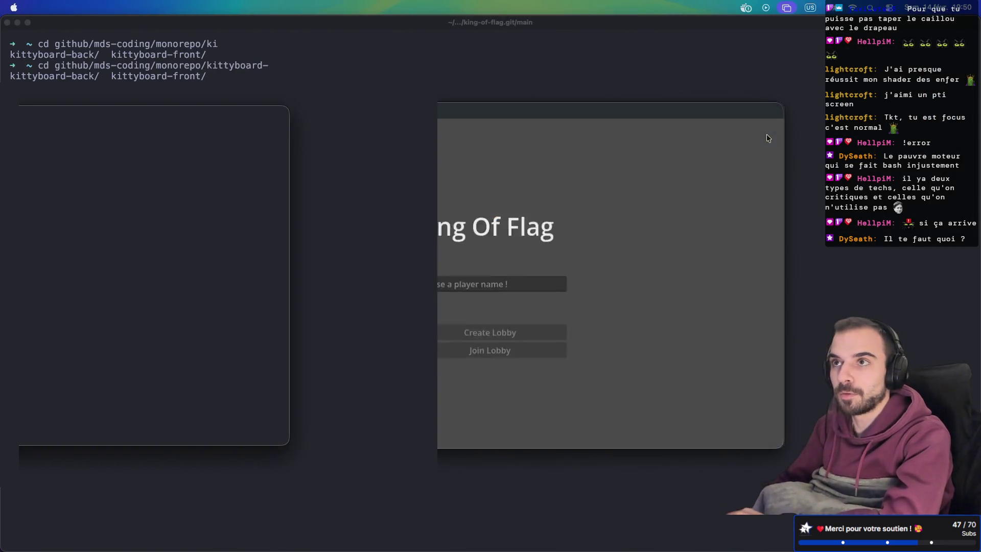
Host a lobby as player '12' and join it from the second game window as '12'.
left_click(562, 283)
type("12")
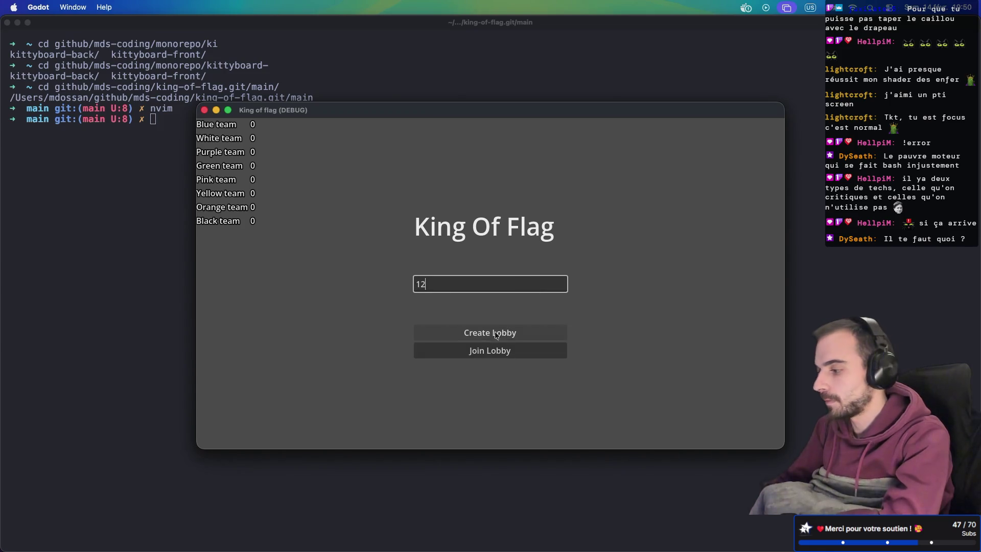
left_click(501, 332)
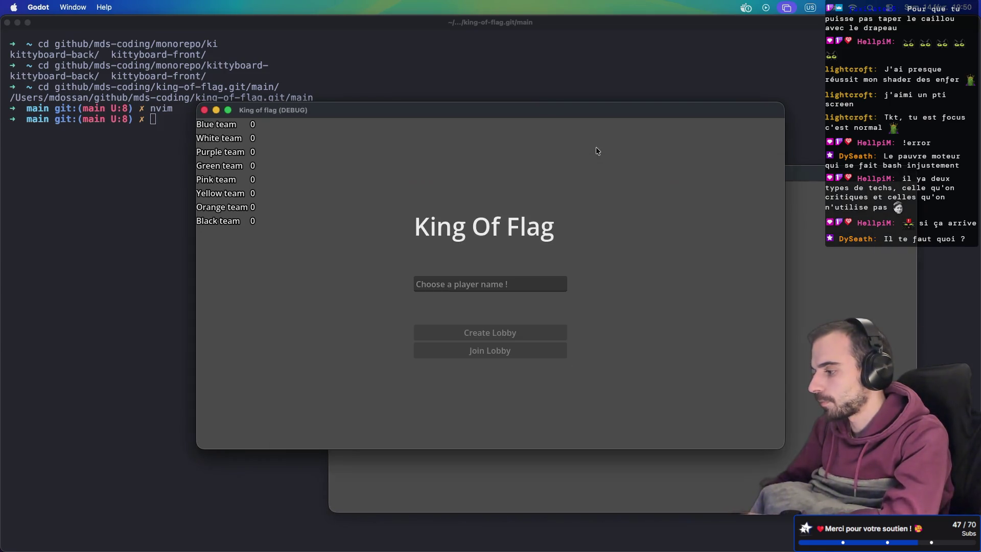
left_click(465, 284)
type("12")
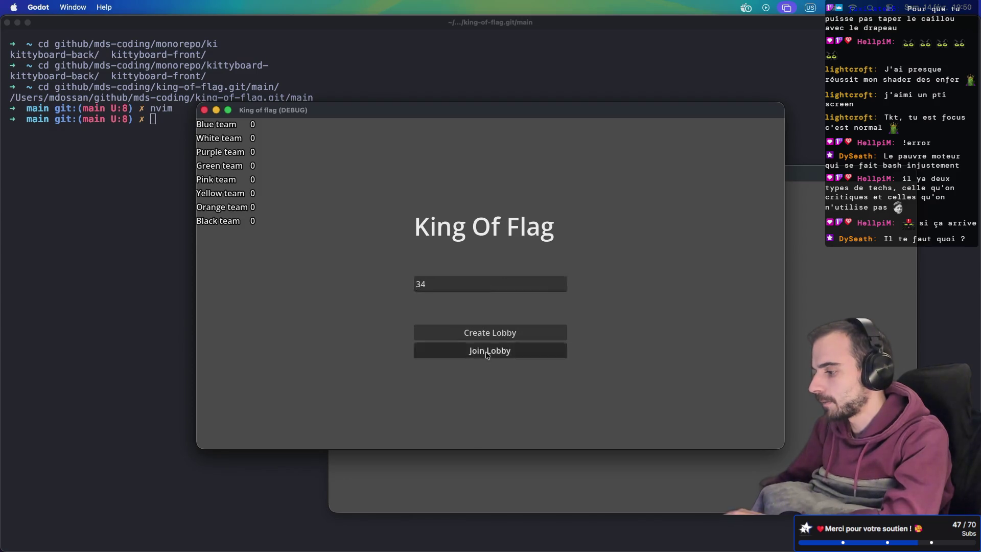
left_click(486, 351)
left_click_drag(562, 113, 348, 89)
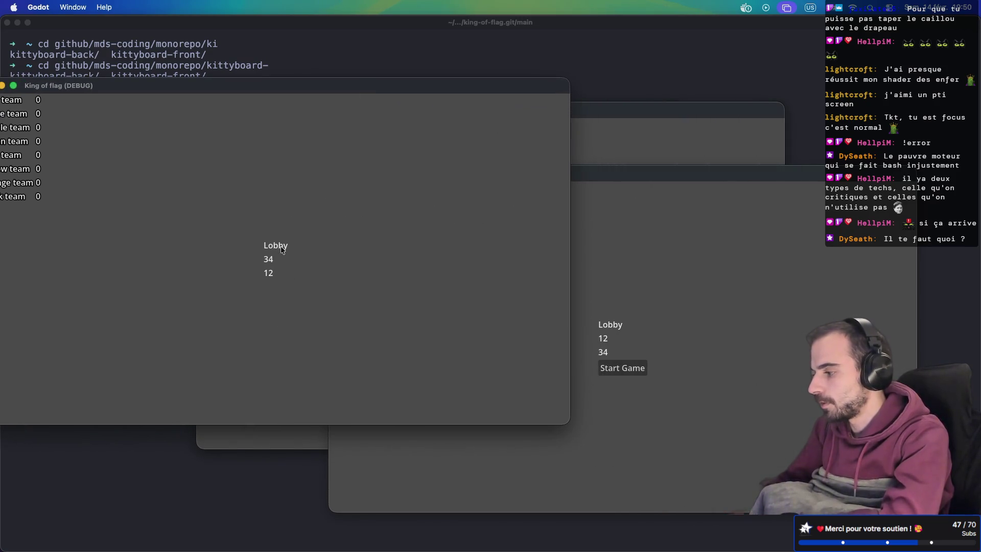
Start the match, play briefly in both windows, then stop the game.
left_click(621, 368)
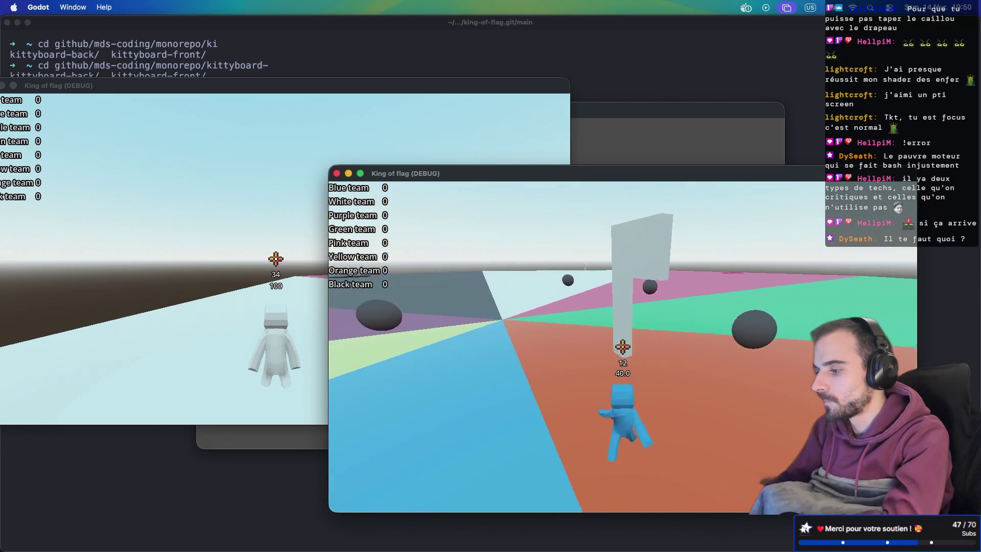
key("super+grave")
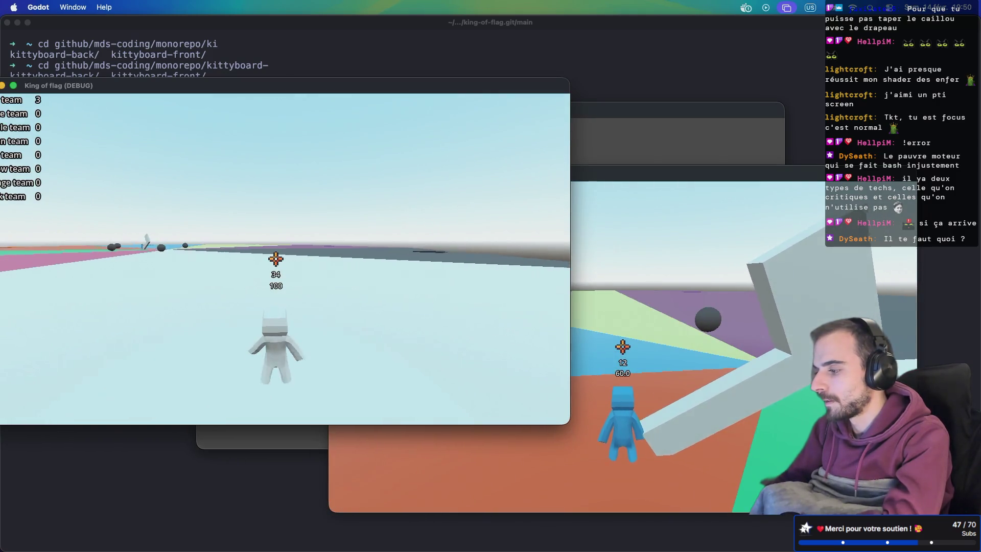
key("super+period")
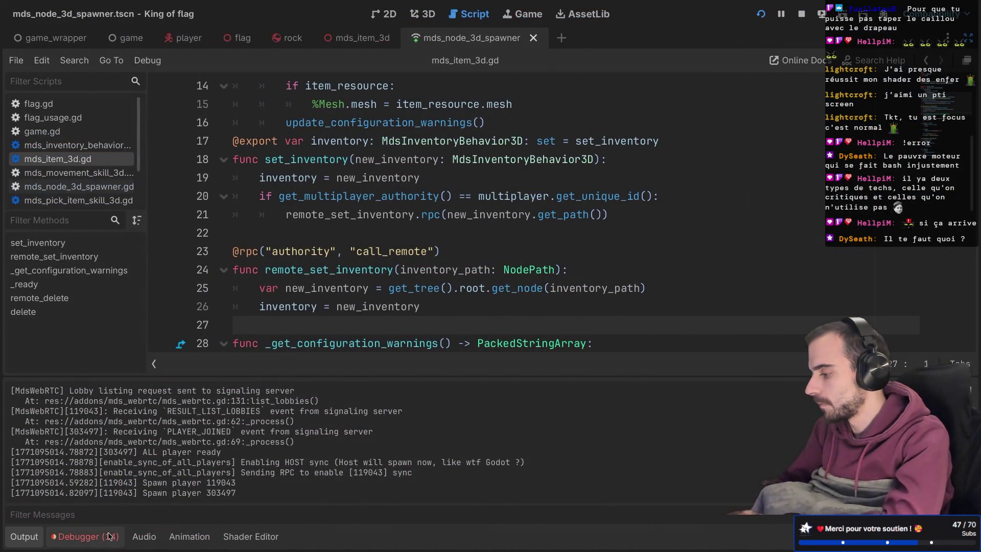
In Session 3's remote scene tree, inspect Player > Behaviors > MdsItem3D's inventory, then return to the game.
left_click(102, 535)
left_click(223, 353)
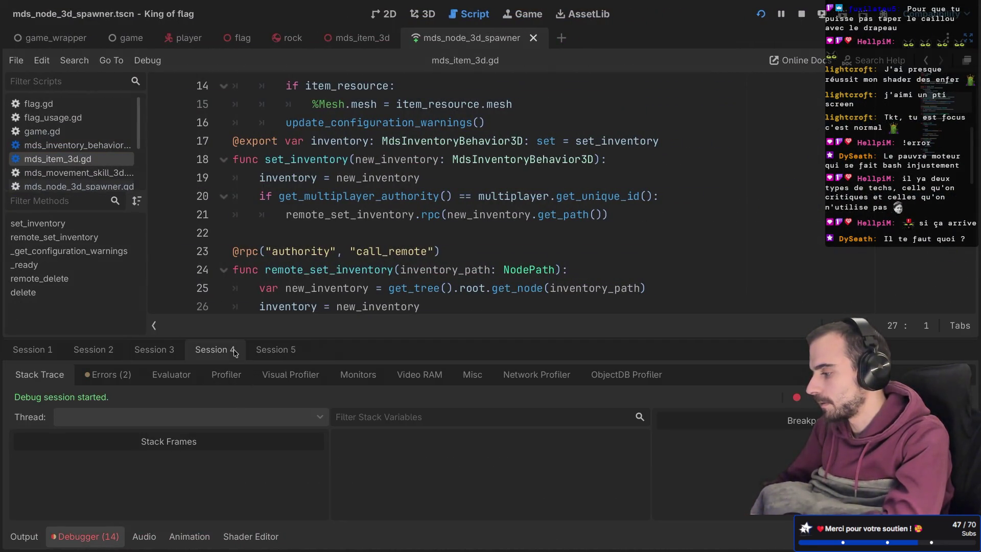
key("ctrl+shift+F11")
left_click(60, 83)
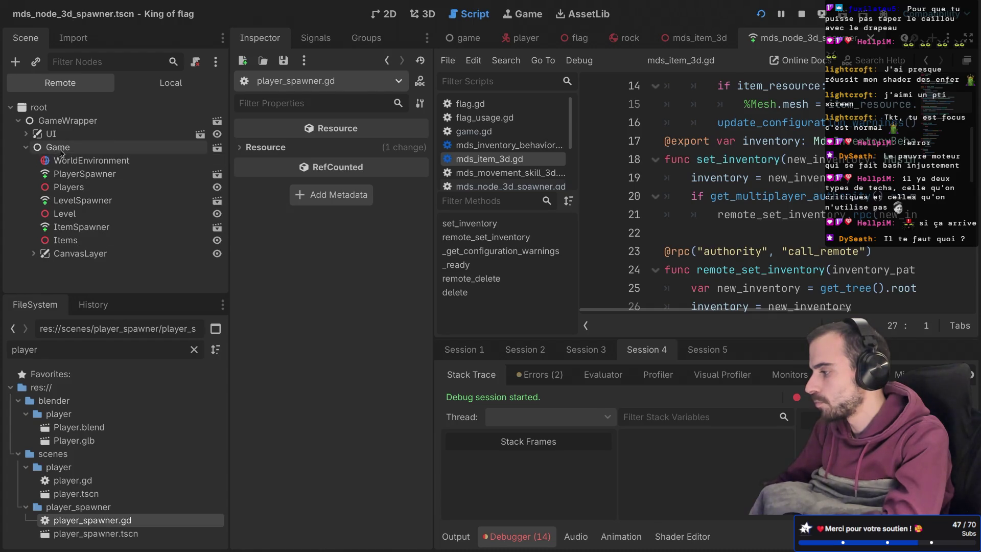
left_click(600, 356)
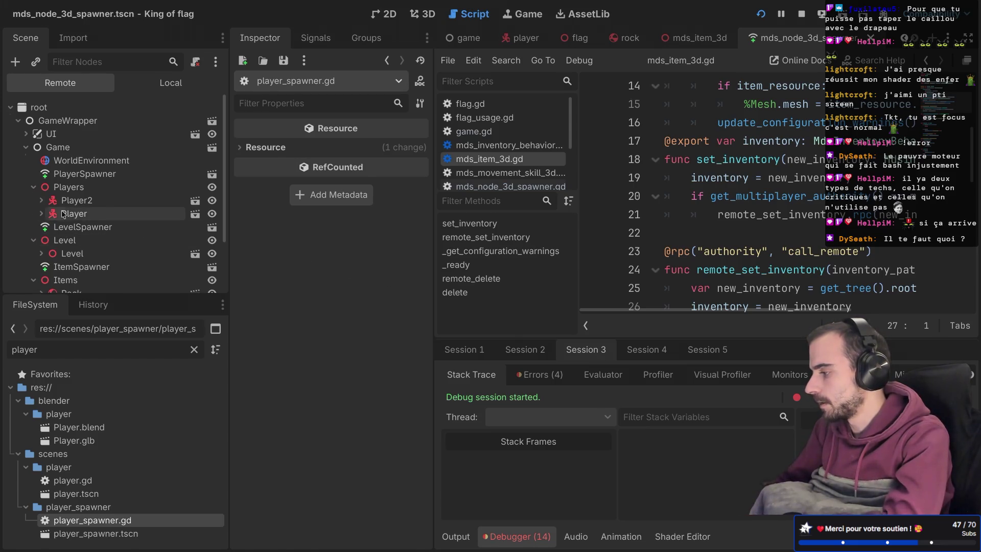
double_click(63, 213)
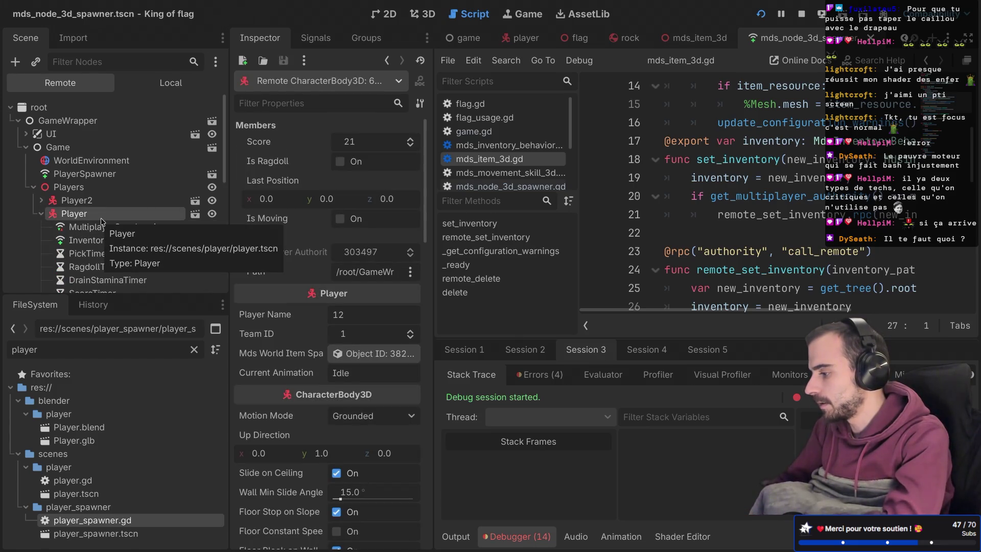
scroll(105, 220, "down", 5)
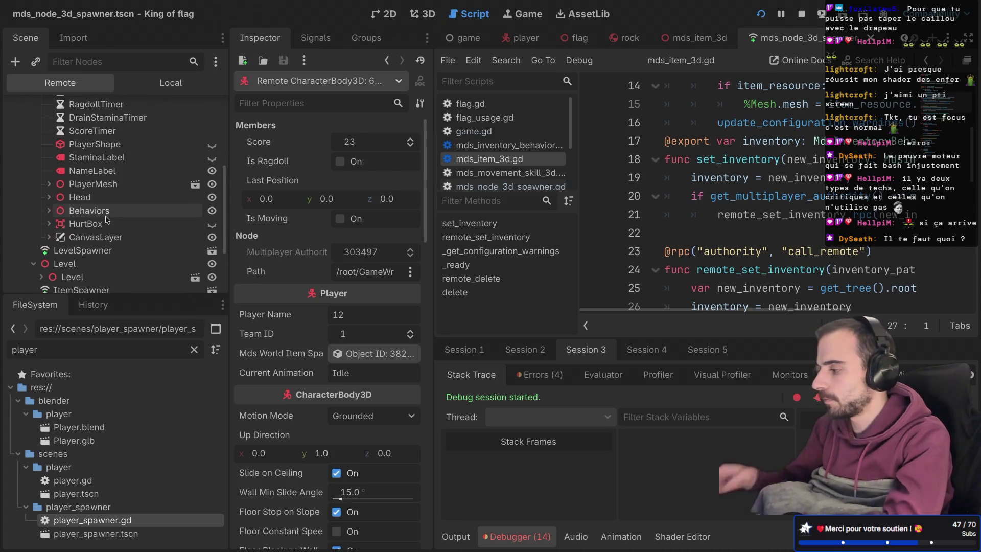
left_click(100, 216)
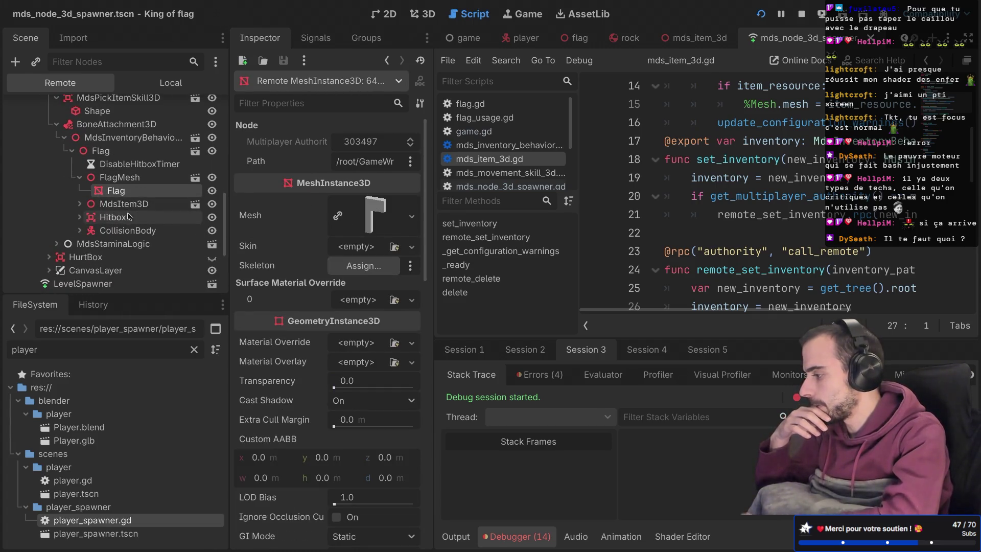
left_click(127, 206)
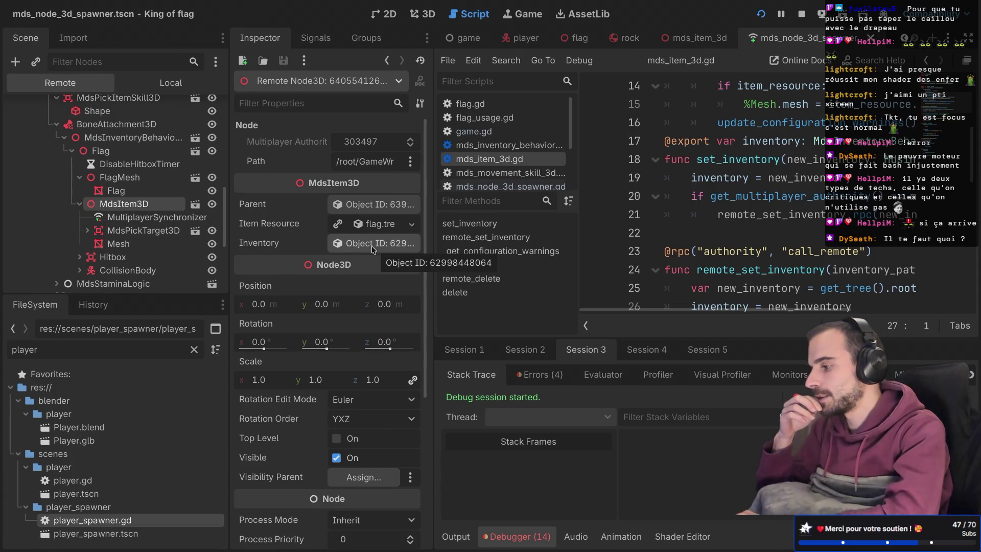
scroll(153, 214, "up", 10)
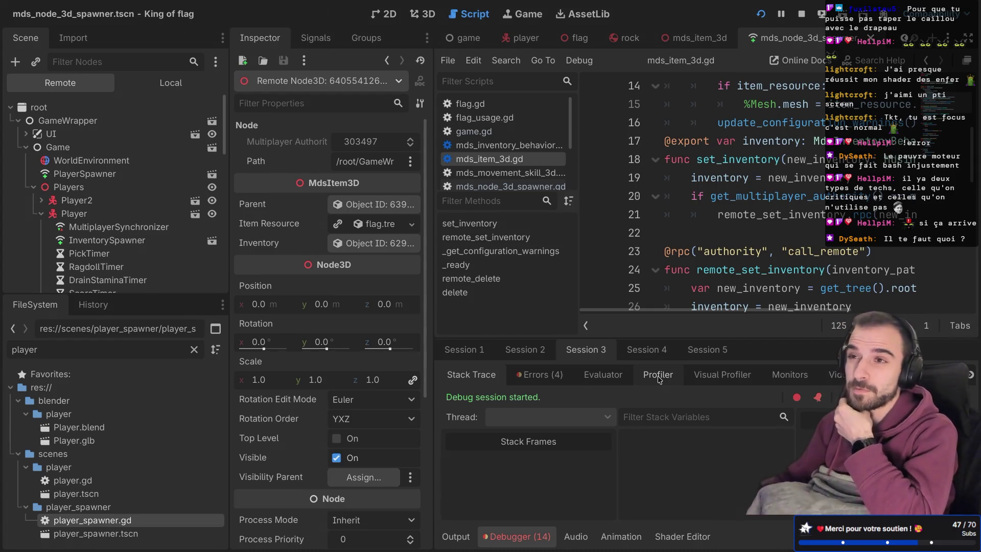
key("ctrl+Left")
key("ctrl+Left")
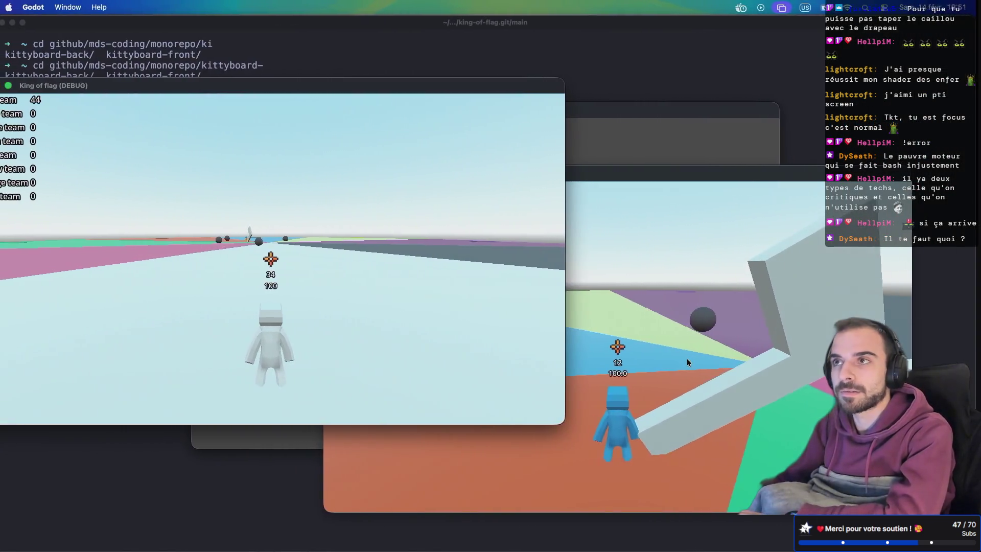
Play the match, then show the Debugger's Errors list with the flag.gd steal() errors.
left_click(686, 362)
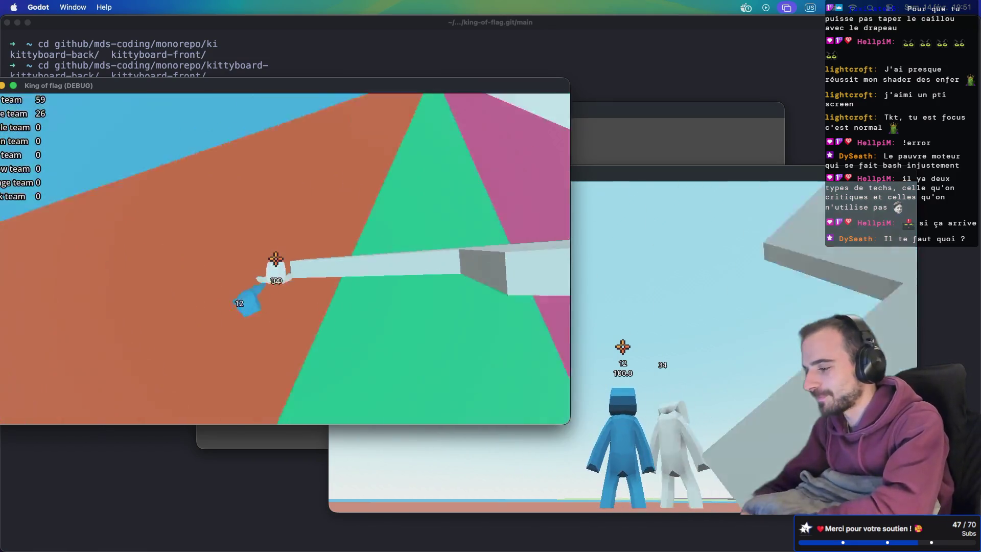
key("super+Tab")
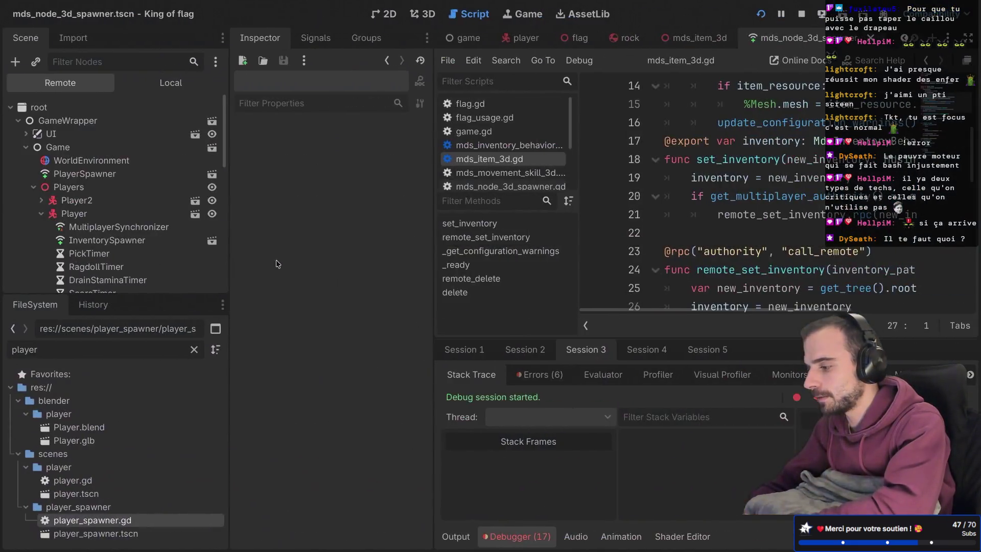
left_click(540, 374)
scroll(588, 460, "down", 1)
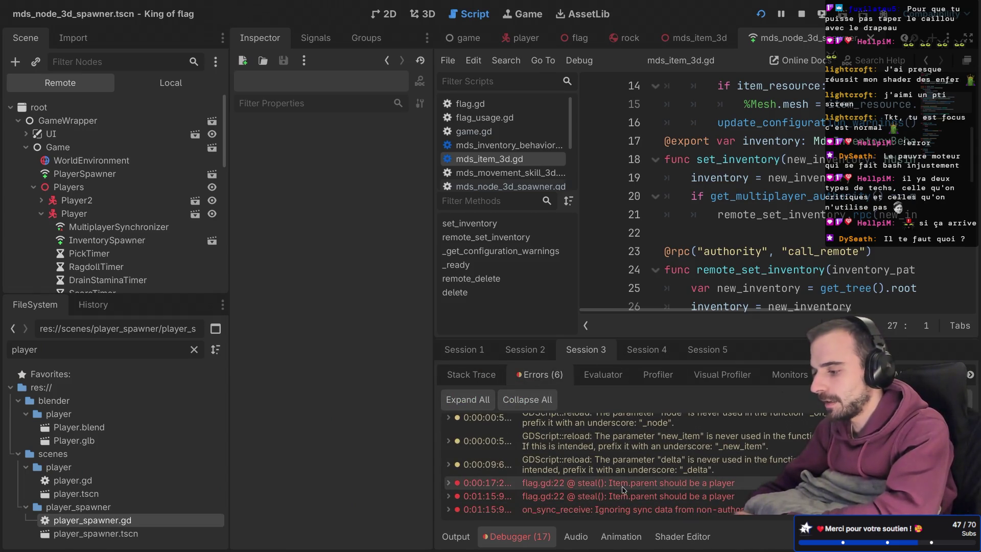
Change line 15 of flag.gd to check %MdsItem3D.inventory instead of parent.
mouse_move(627, 488)
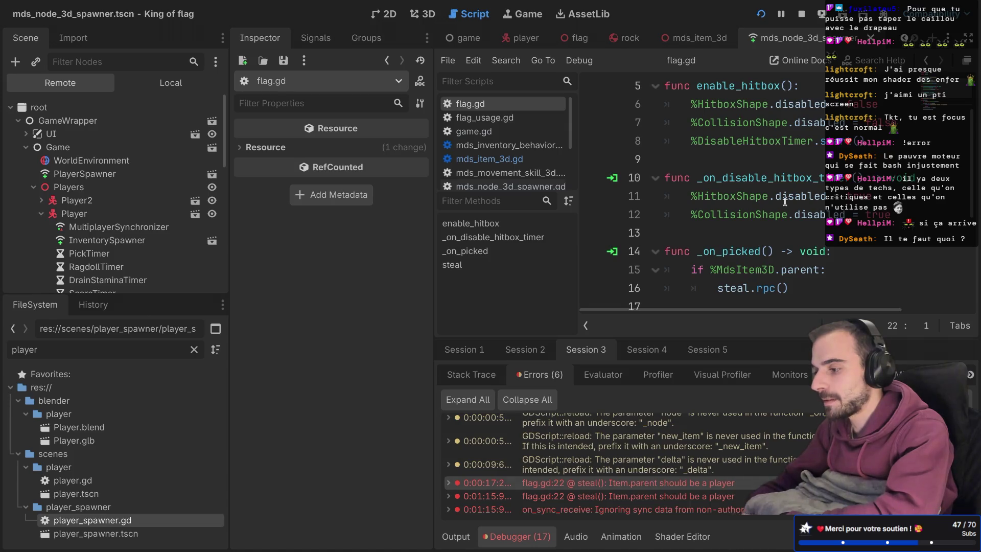
scroll(770, 201, "down", 2)
key("ctrl+shift+F11")
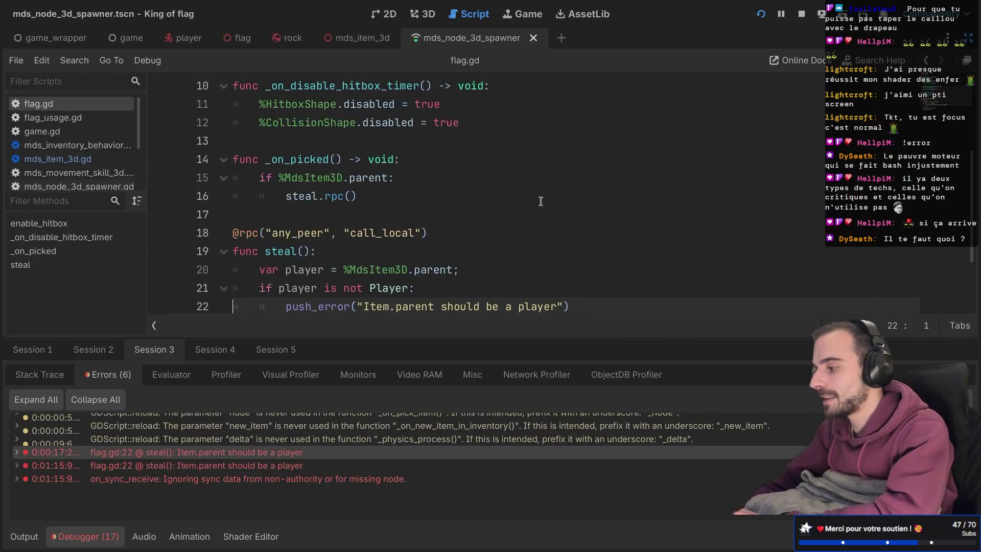
scroll(361, 190, "down", 1)
scroll(367, 185, "up", 1)
double_click(359, 165)
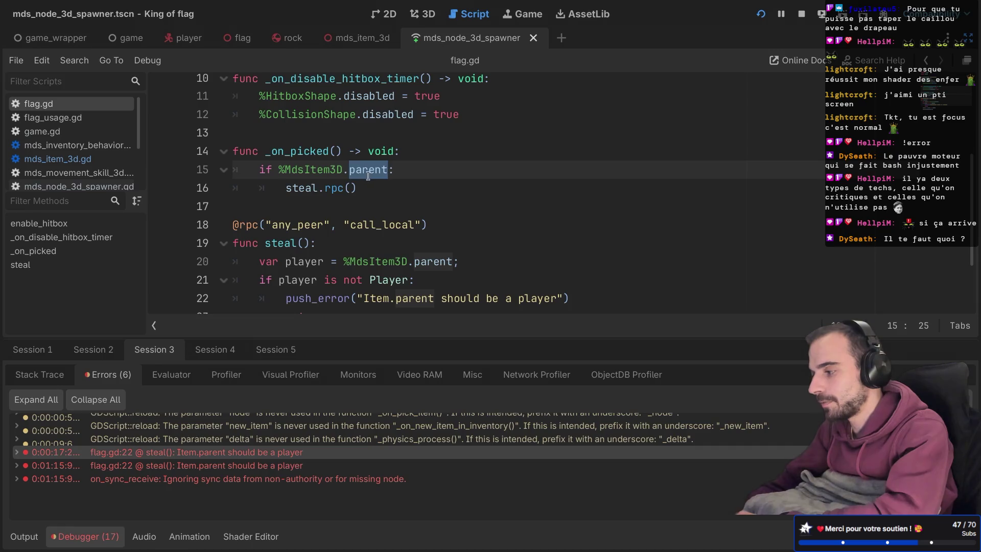
type("in")
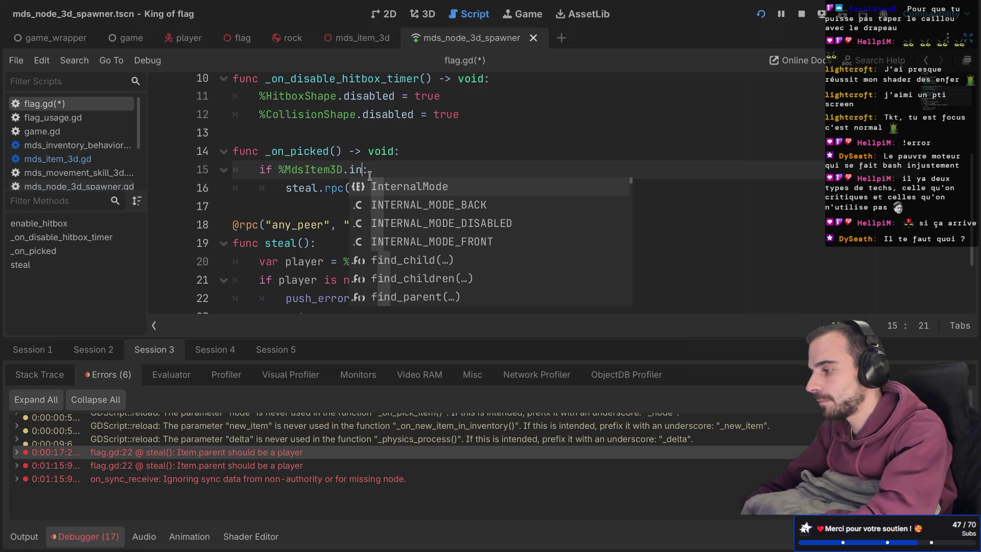
type("ventory")
key("Up")
key("Up")
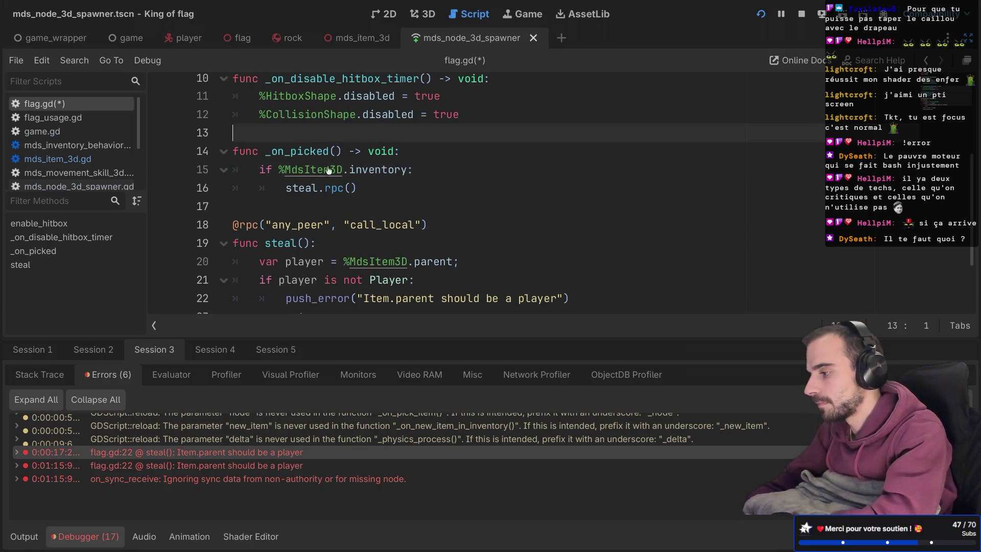
left_click(331, 169, "ctrl")
scroll(317, 175, "up", 4)
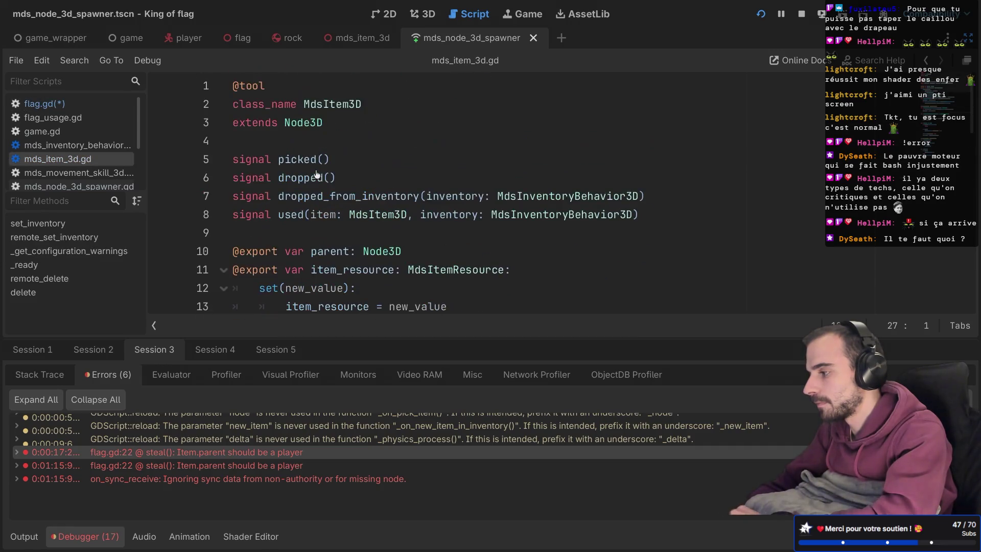
scroll(317, 174, "down", 4)
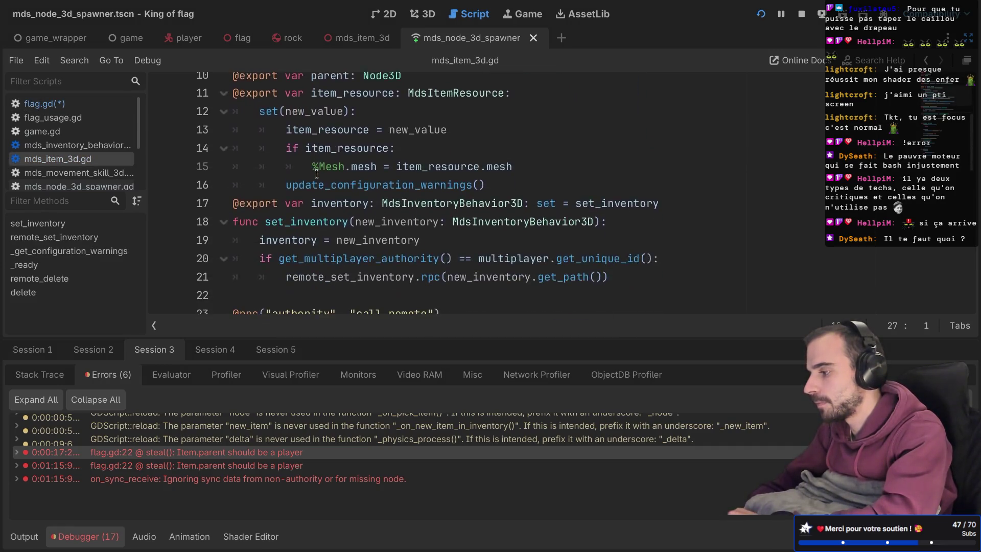
key("alt+Left")
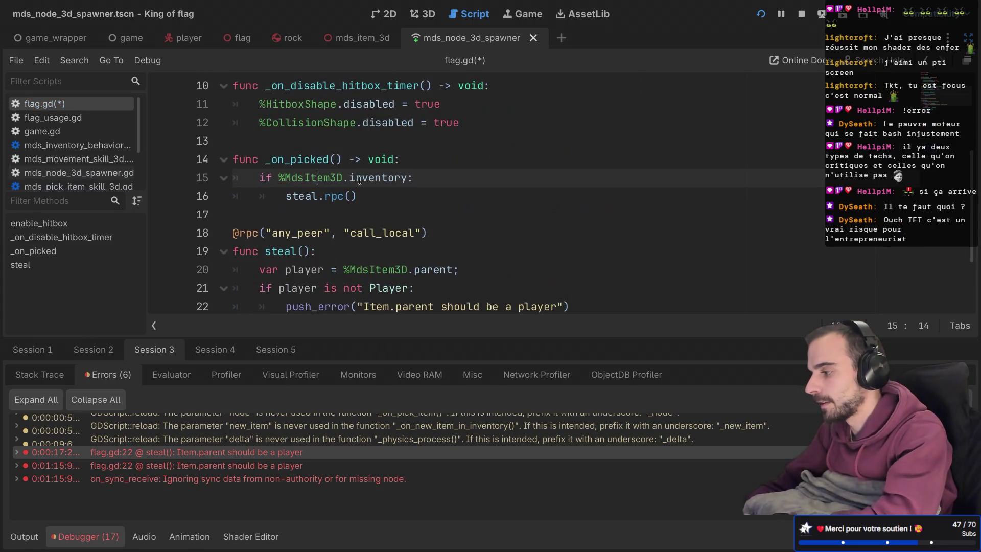
Make line 20 take the player from %MdsItem3D.inventory.parent and save flag.gd.
double_click(312, 142)
double_click(371, 147)
key("ctrl+c")
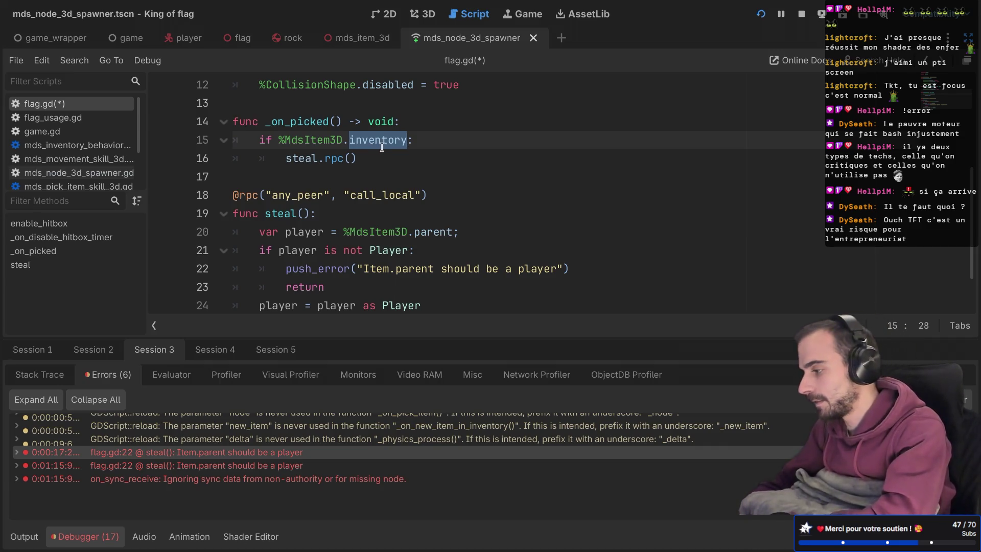
left_click(408, 232)
type(".")
key("ctrl+v")
key("ctrl+s")
double_click(440, 232)
double_click(495, 232)
scroll(493, 235, "down", 1)
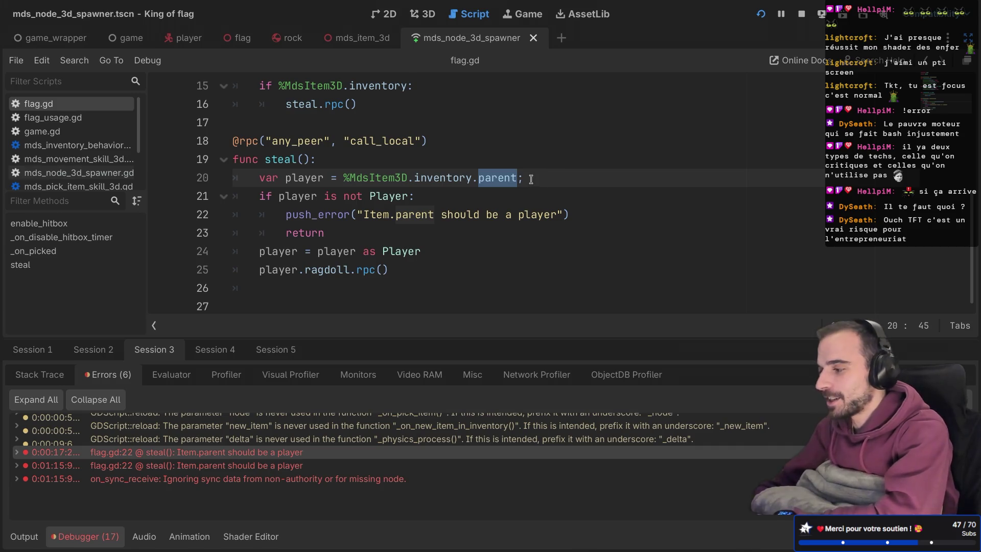
left_click(532, 182)
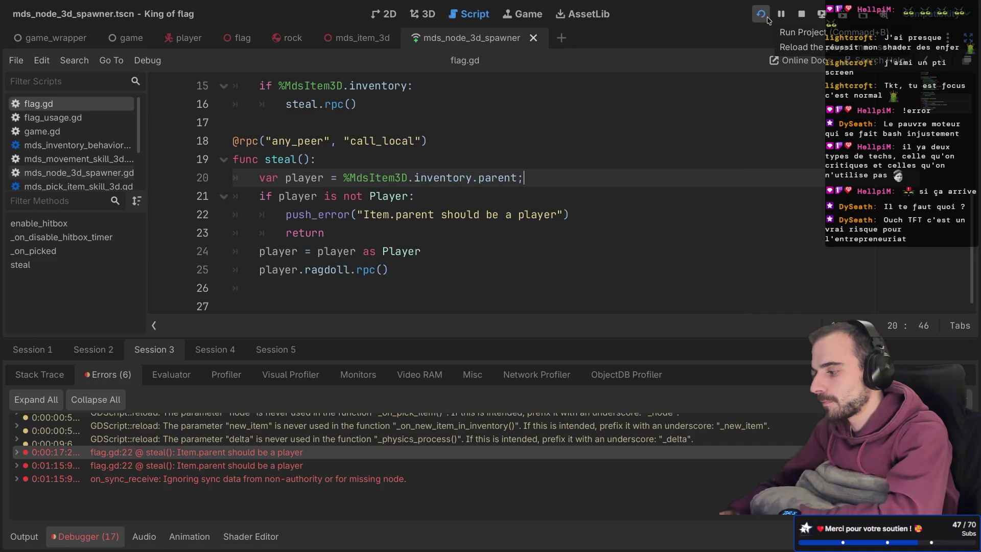
Host a lobby as player '12' and join it from the other window as '3'.
key("ctrl+Right")
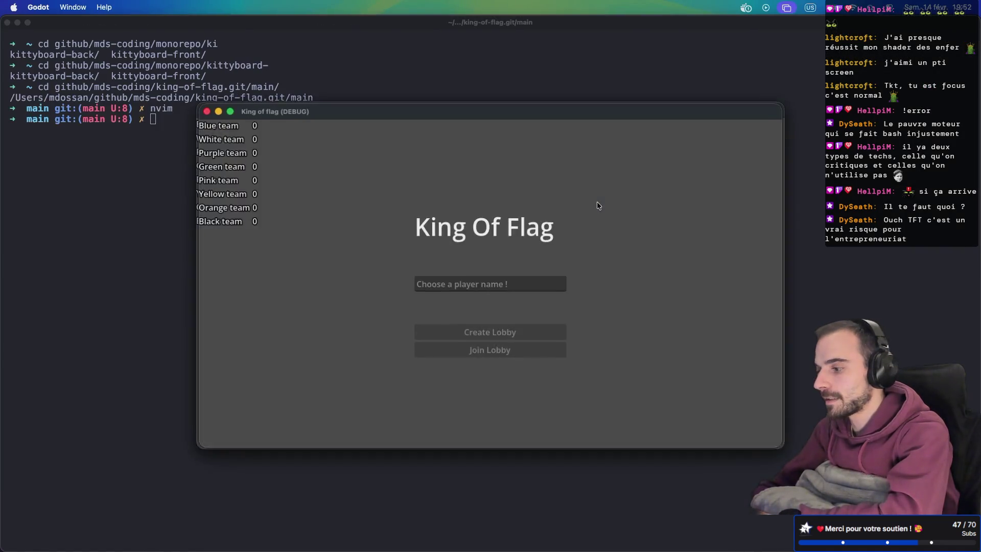
left_click(474, 287)
type("12")
left_click(467, 335)
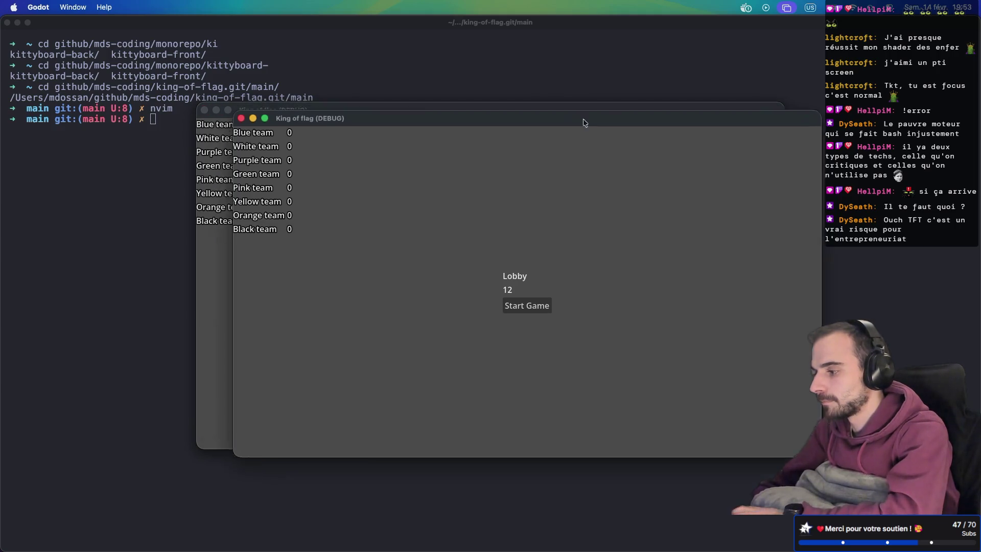
left_click_drag(572, 116, 742, 206)
left_click(611, 165)
left_click(465, 282)
type("3")
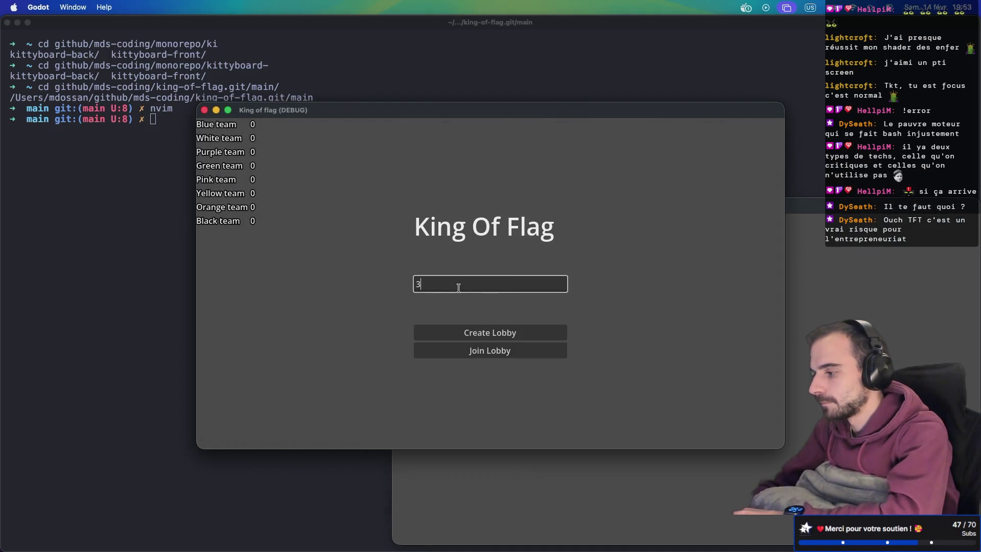
left_click(470, 350)
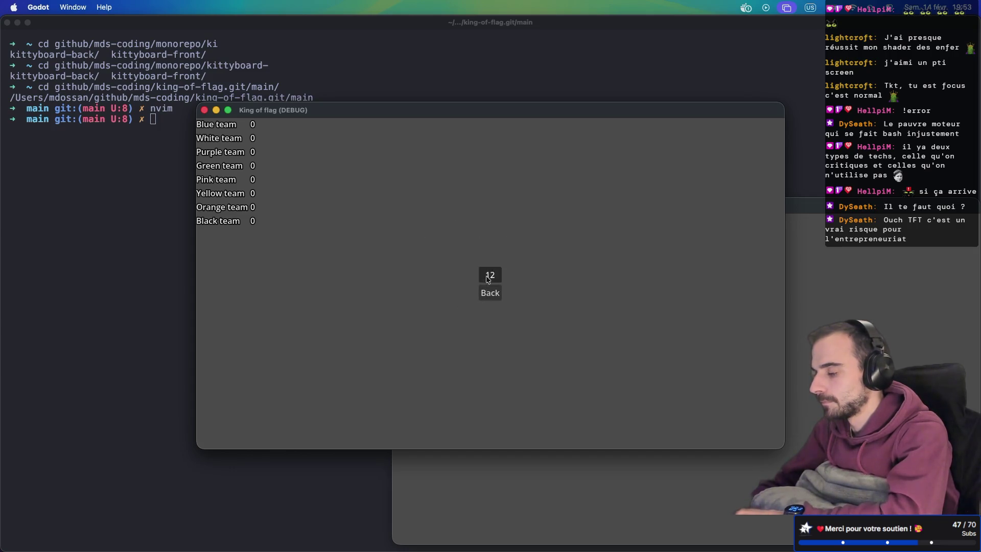
left_click_drag(546, 106, 278, 24)
Start the match and walk the blue character forward.
left_click(758, 354)
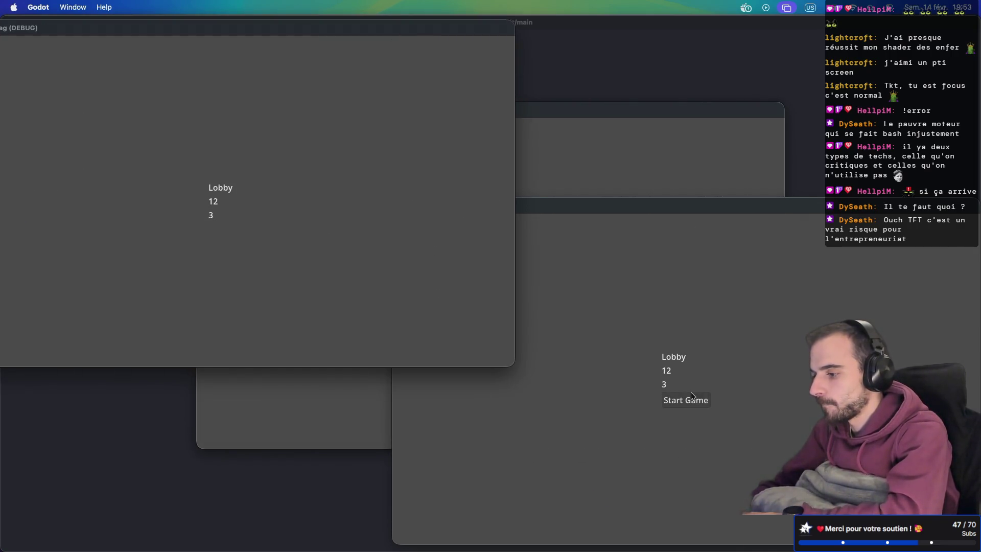
left_click(690, 397)
key("w")
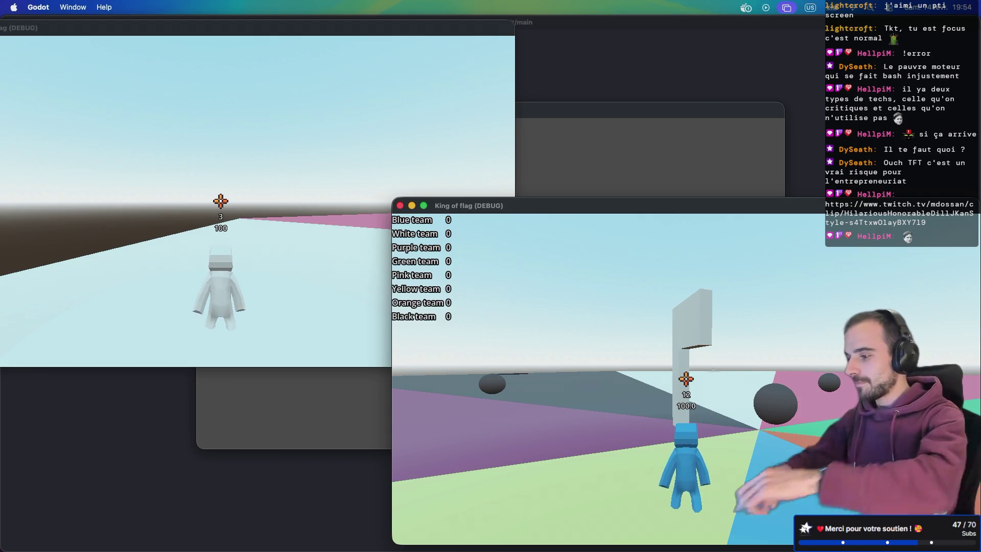
Walk the white character forward along the grey walls while the blue player scores, then return to the editor.
key("w")
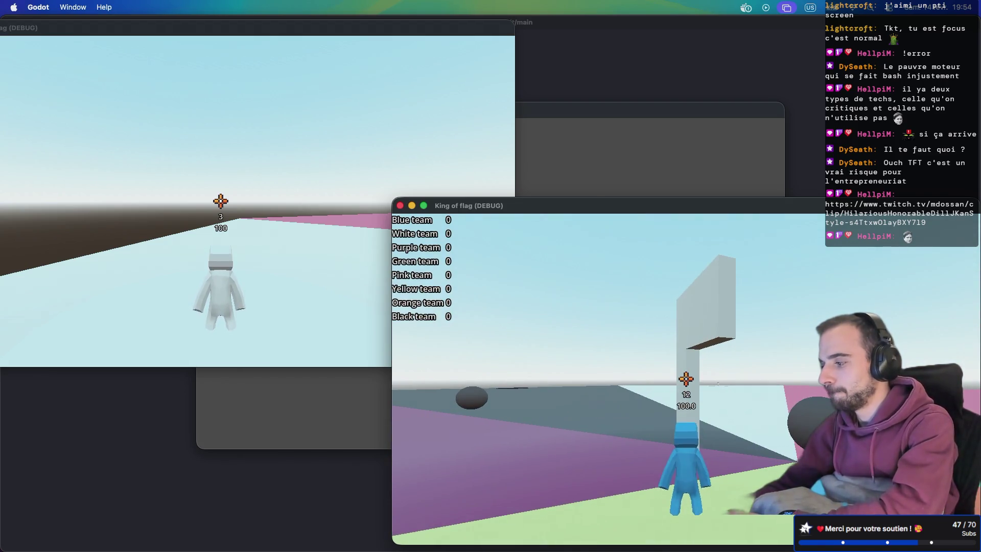
left_click(686, 382)
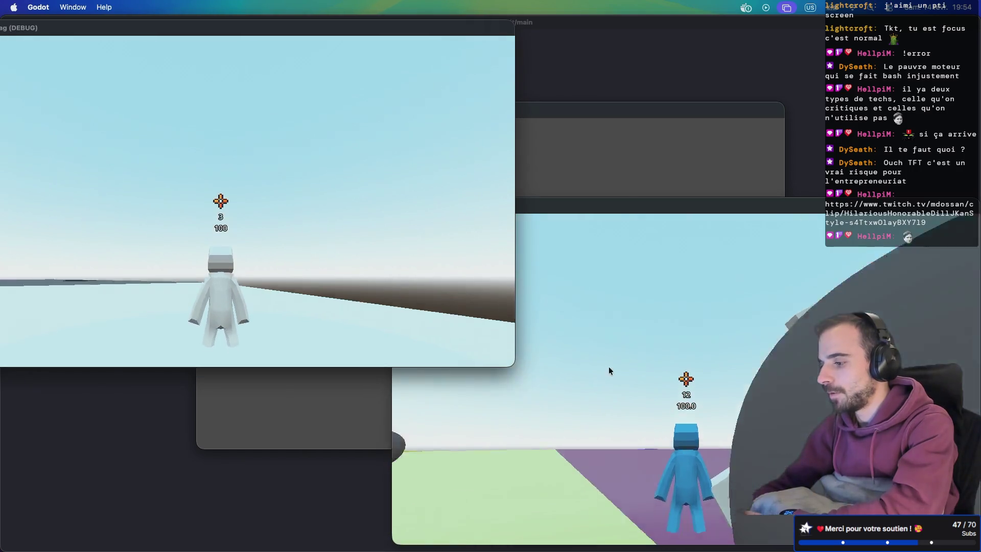
left_click(468, 331)
key("w")
key("w")
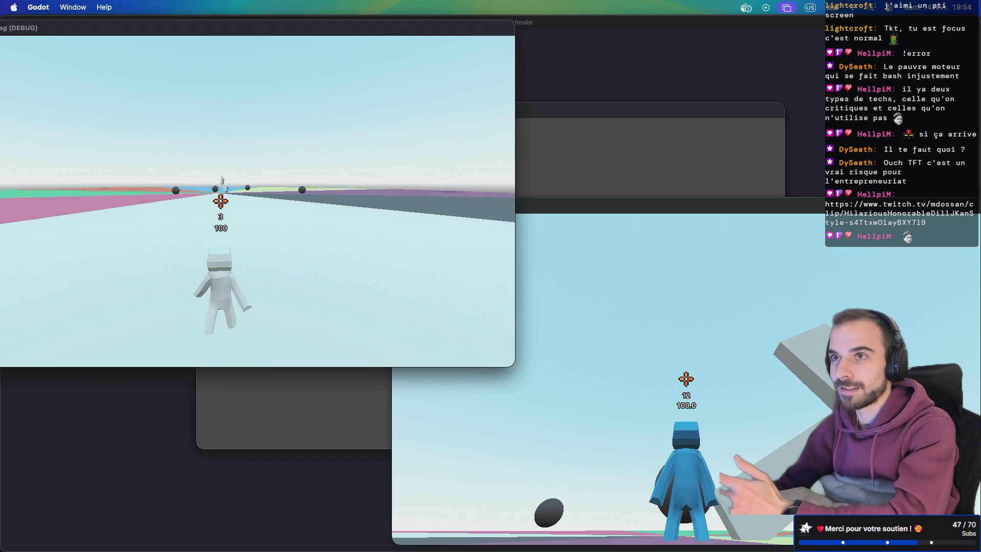
key("w")
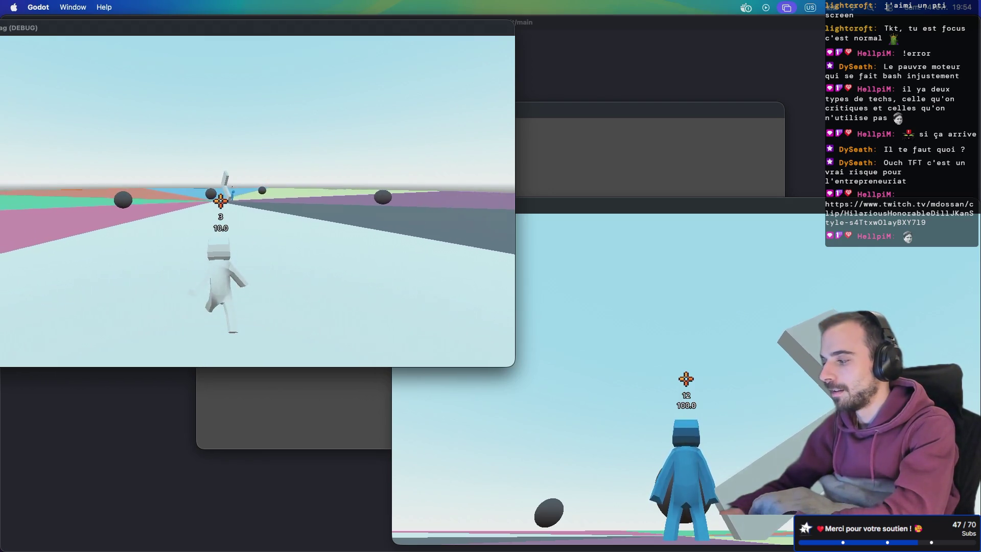
key("w")
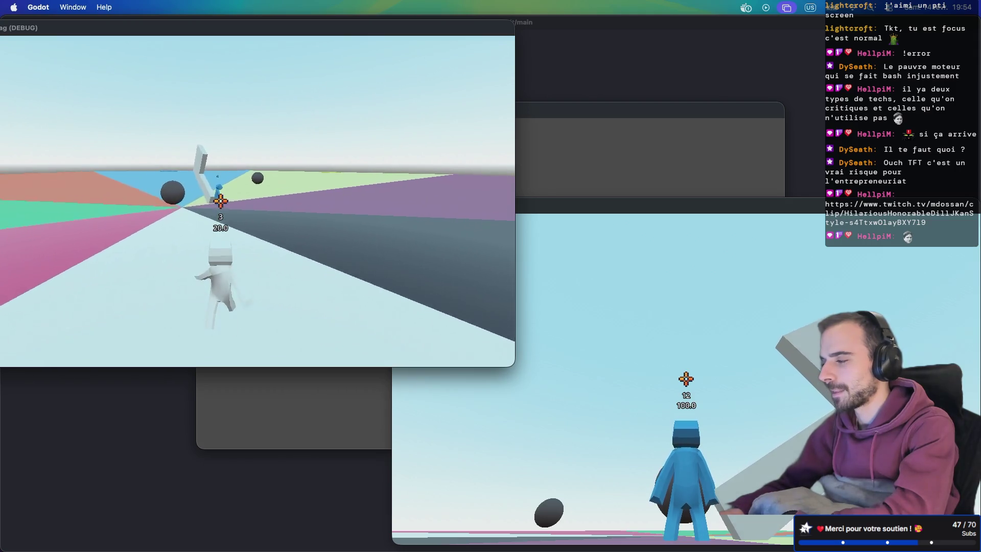
key("w")
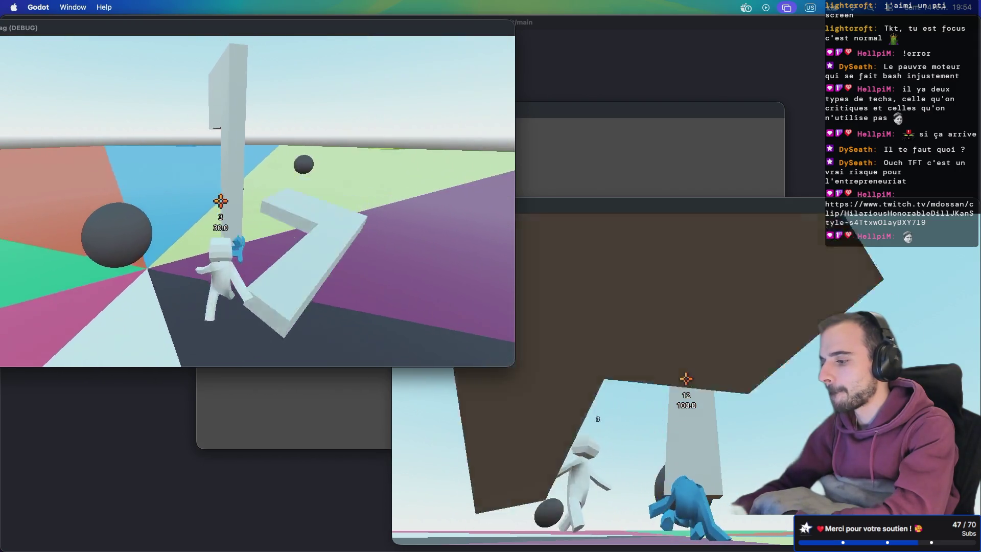
key("w")
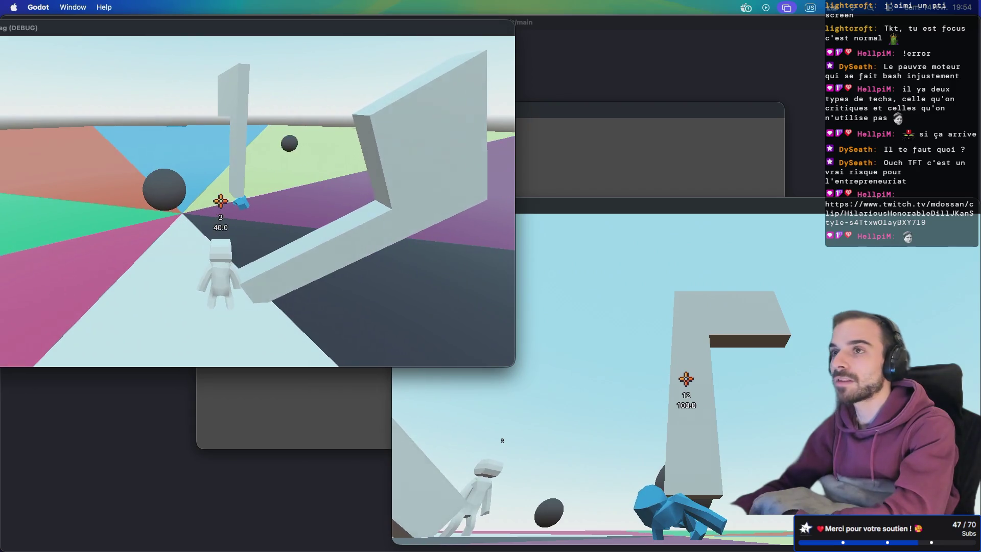
key("w")
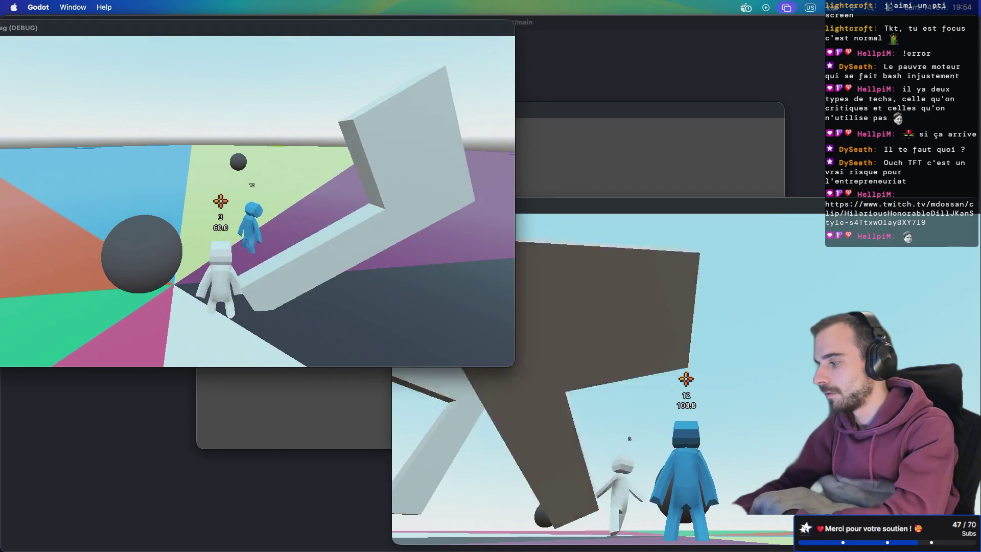
key("Tab")
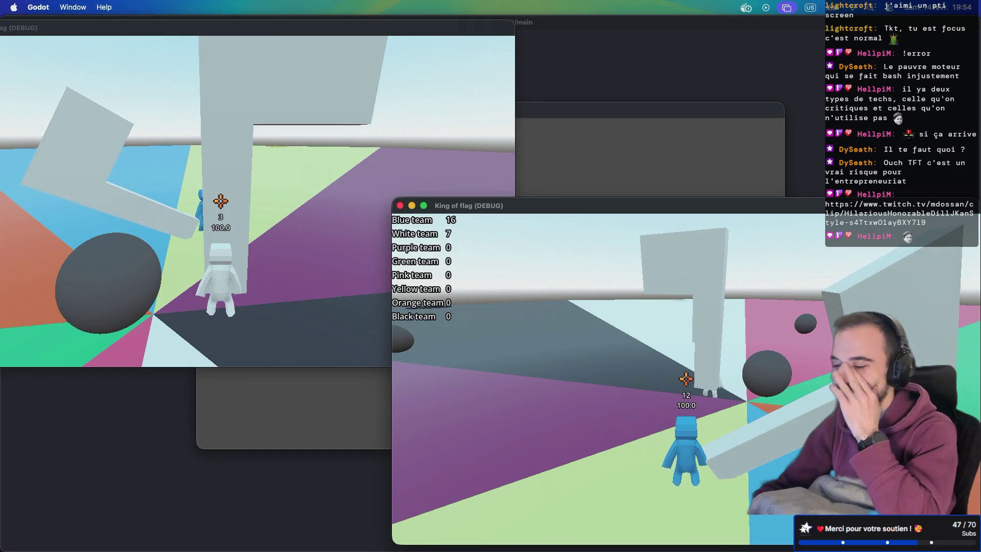
key("ctrl+Right")
key("ctrl+Right")
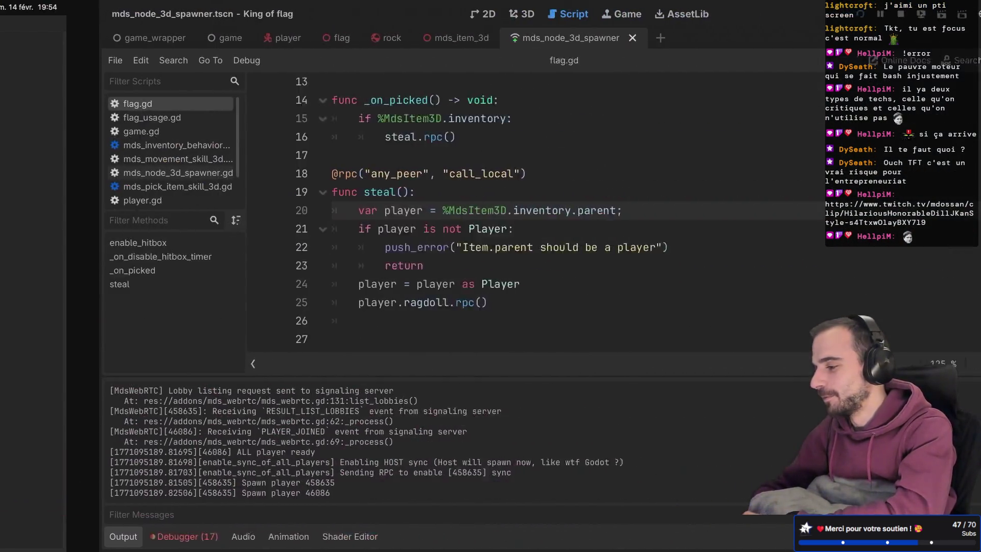
End line 20 of flag.gd with a semicolon.
type(";")
scroll(601, 270, "up", 3)
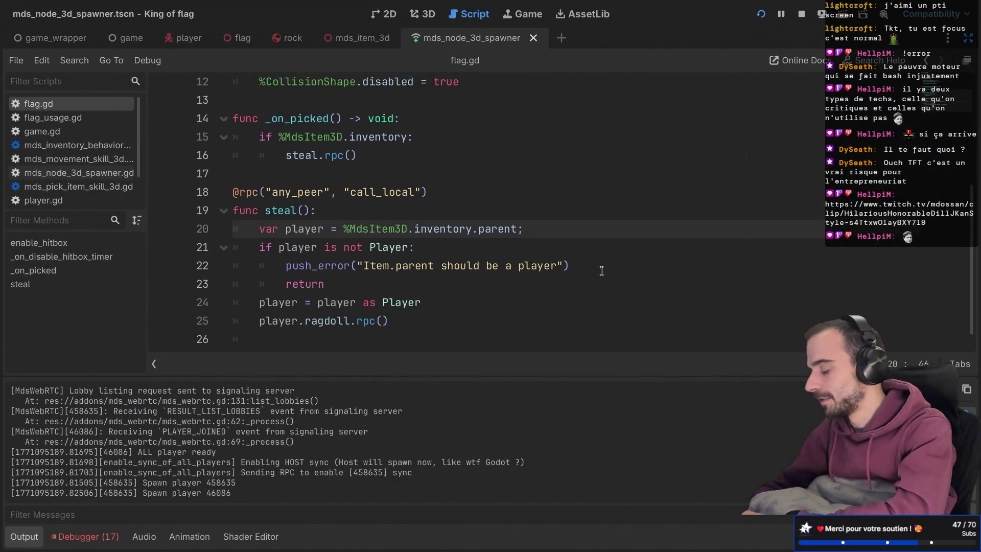
scroll(601, 271, "down", 3)
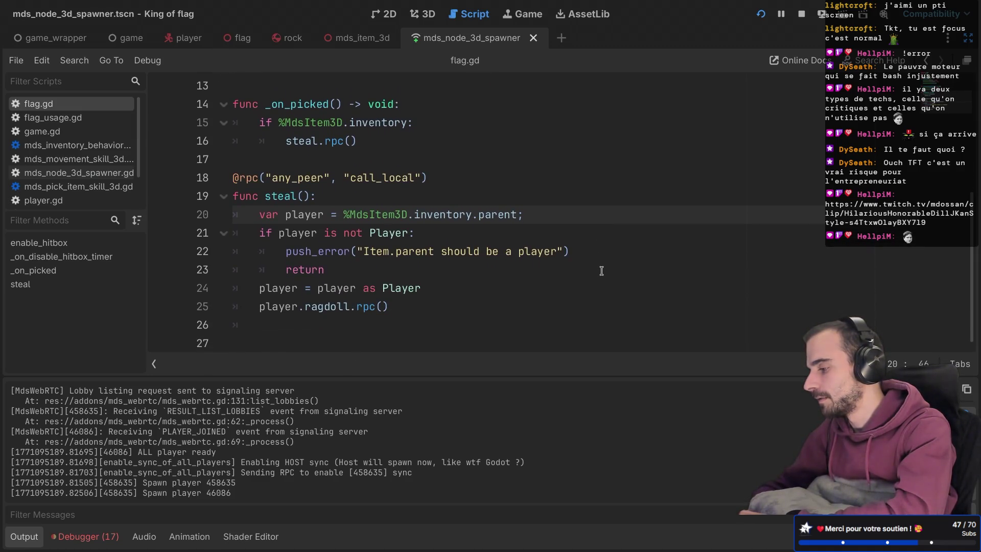
Review errors in debugger Sessions 2–5, then restore the side docks.
left_click(86, 536)
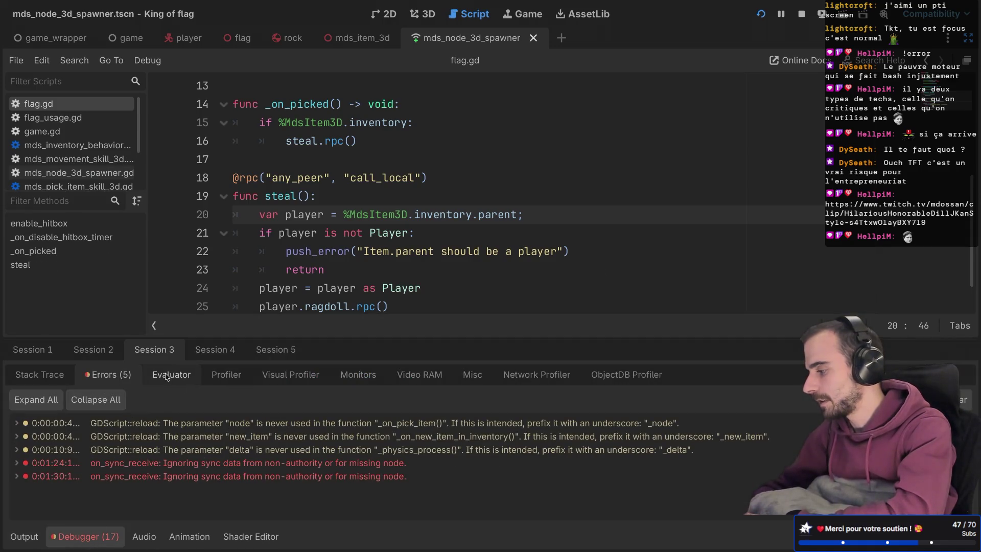
left_click(102, 350)
left_click(151, 350)
left_click(210, 350)
left_click(275, 352)
left_click(214, 353)
left_click(287, 355)
left_click(126, 378)
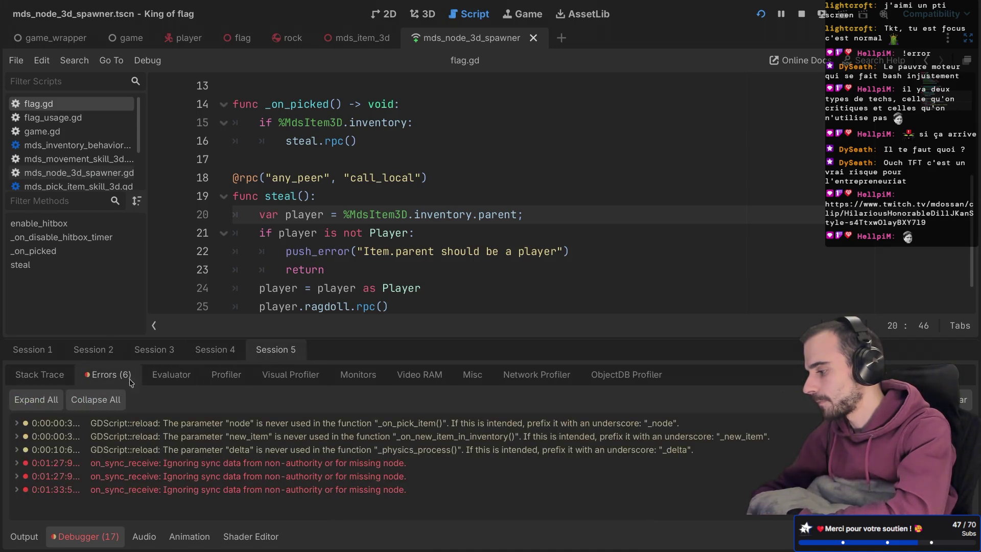
left_click(154, 351)
left_click(362, 234)
scroll(366, 230, "down", 2)
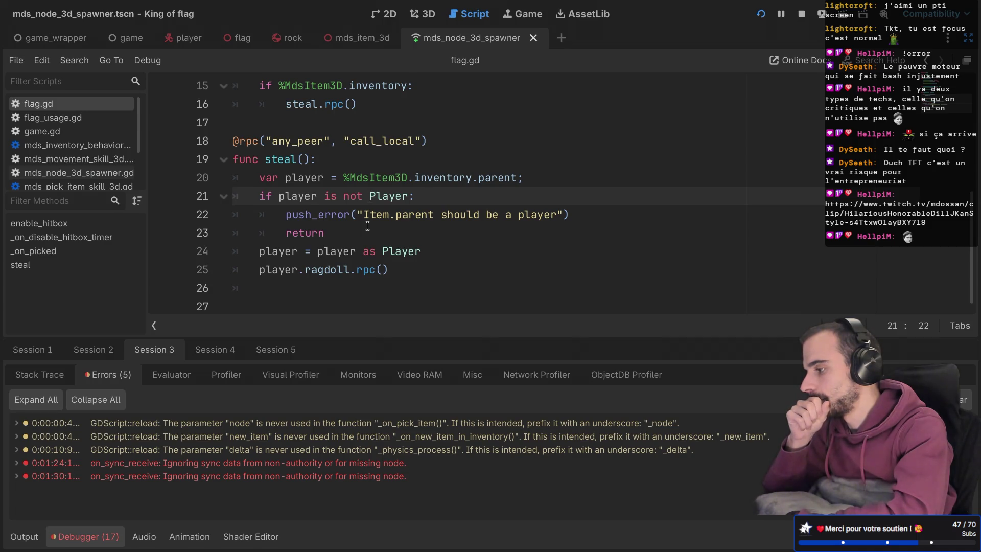
key("ctrl+shift+F11")
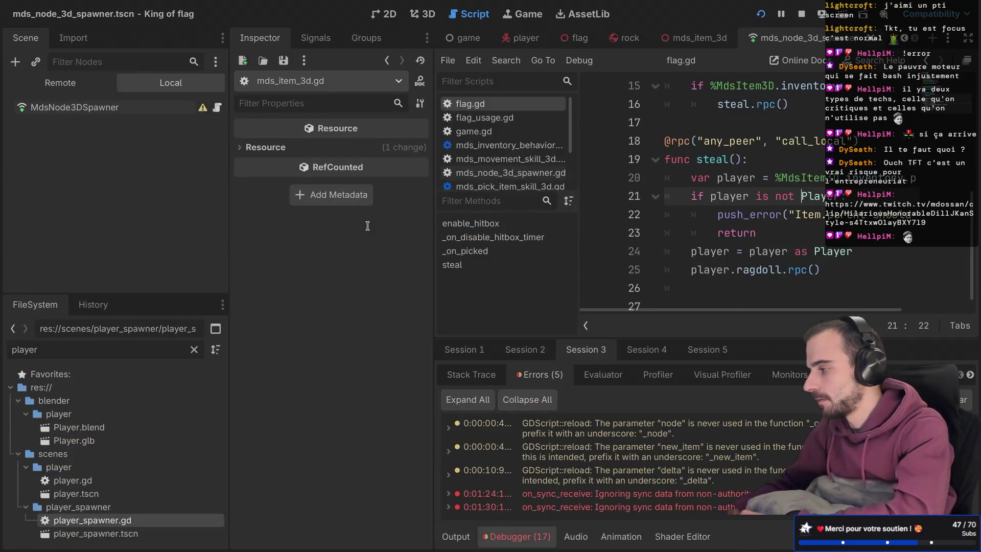
Add queue_free() as the last line of steal() after the ragdoll RPC, then switch desktops.
scroll(638, 205, "down", 1)
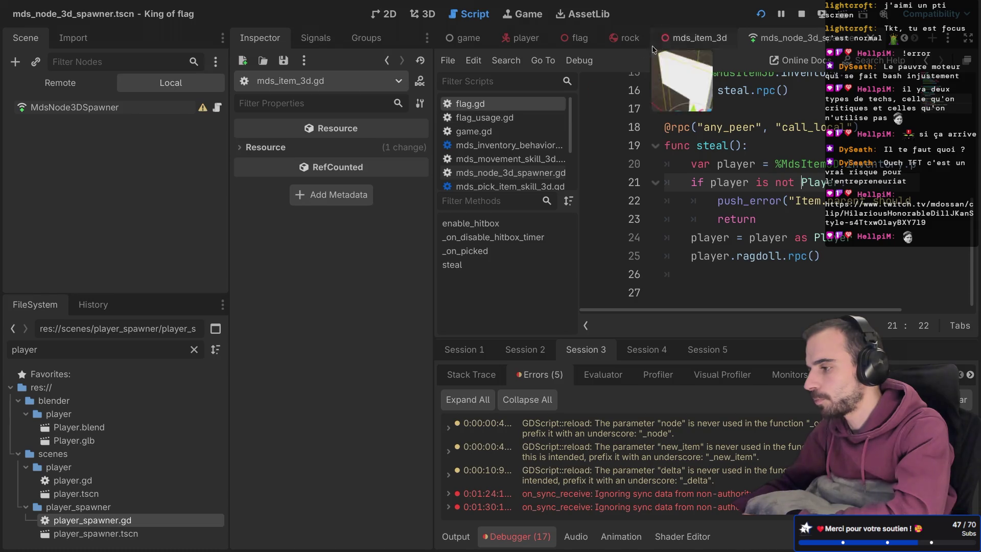
left_click(577, 37)
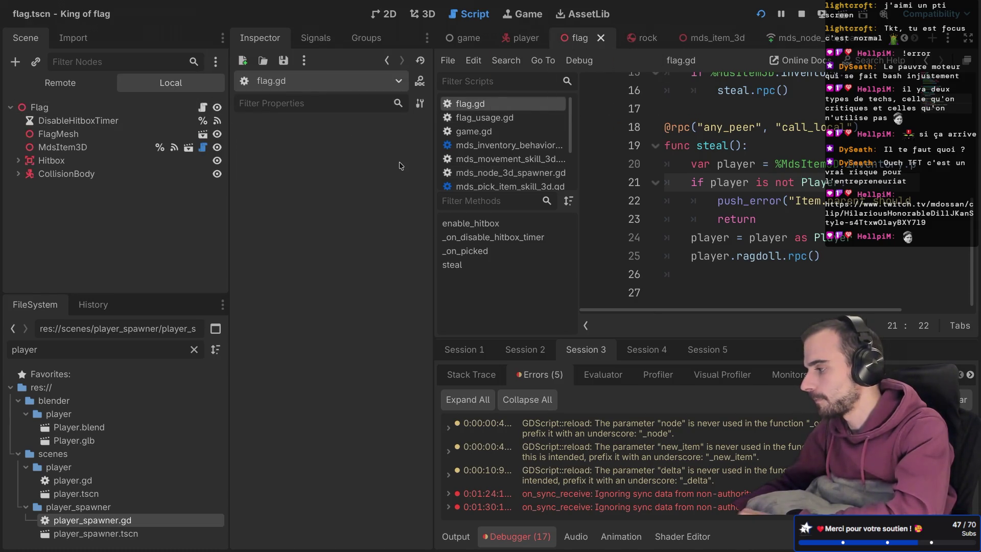
key("ctrl+shift+F11")
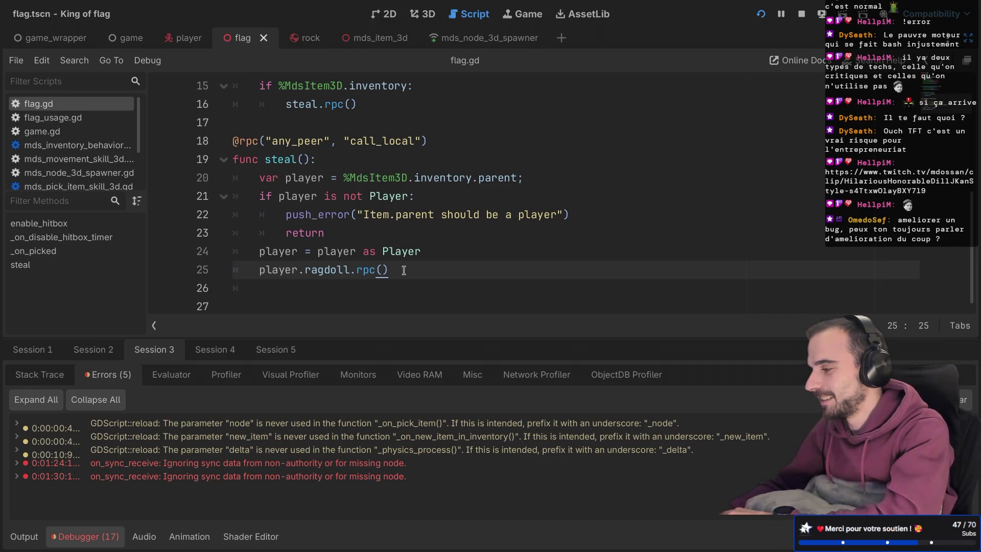
key("Return")
type("q")
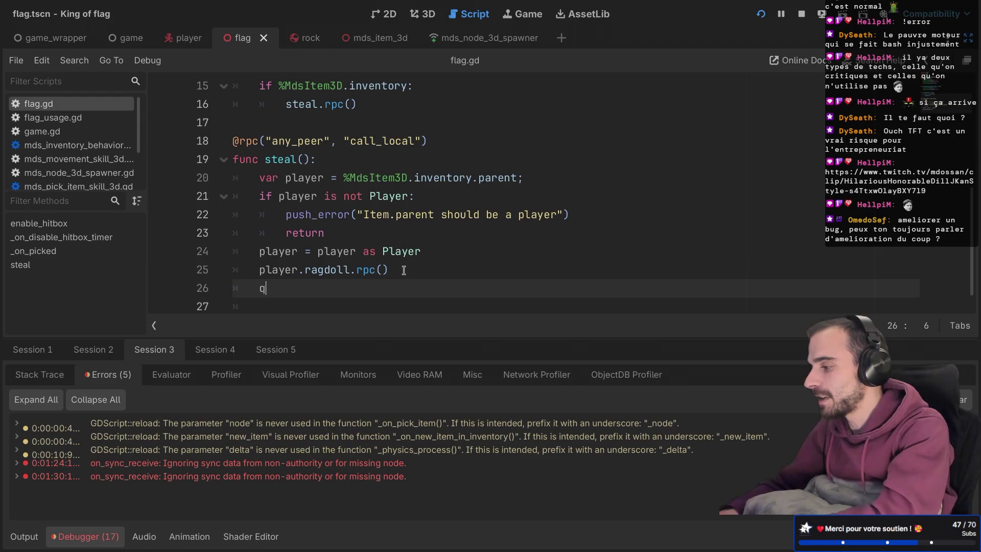
type("ue")
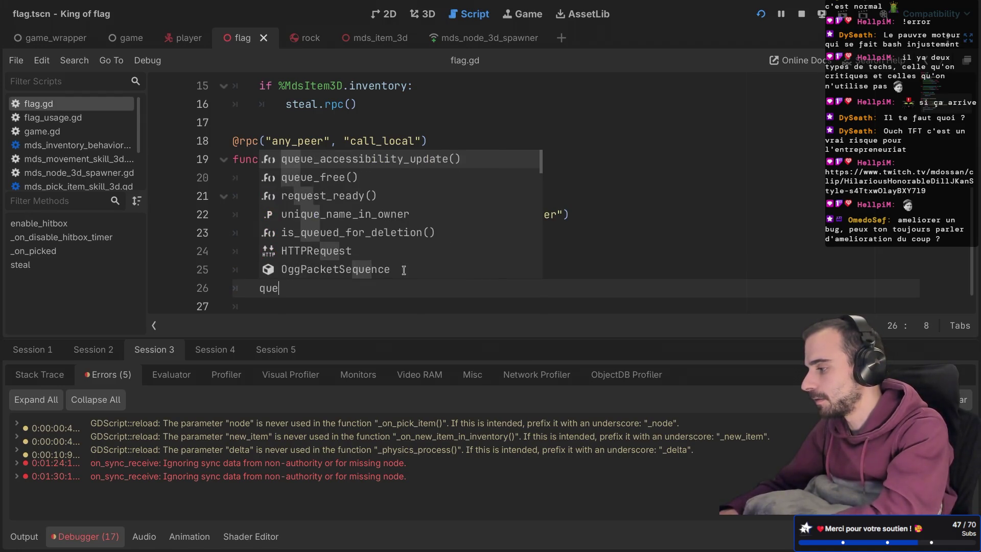
key("Down")
key("Return")
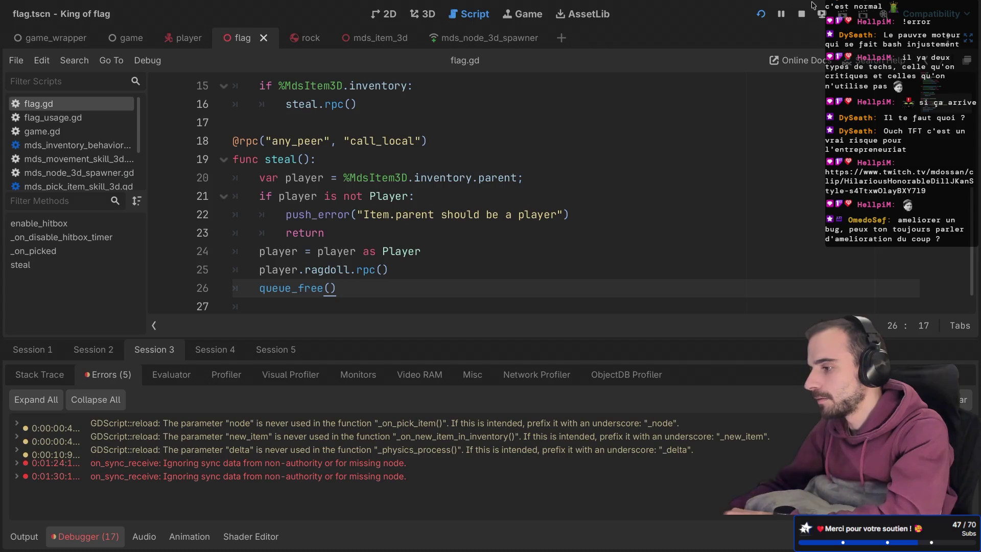
key("ctrl+super+Right")
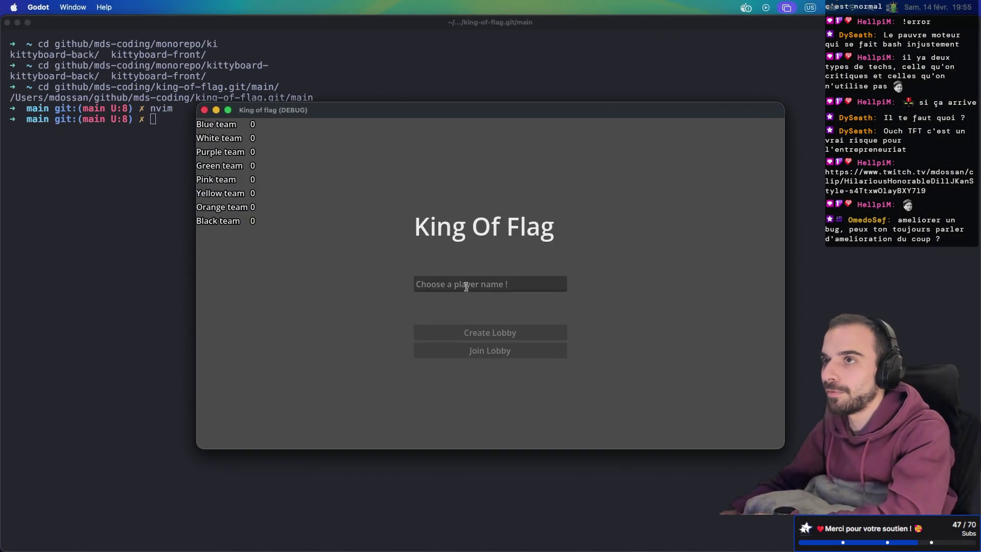
Enter player name 1 and create a lobby in the host game window.
left_click(466, 286)
type("1")
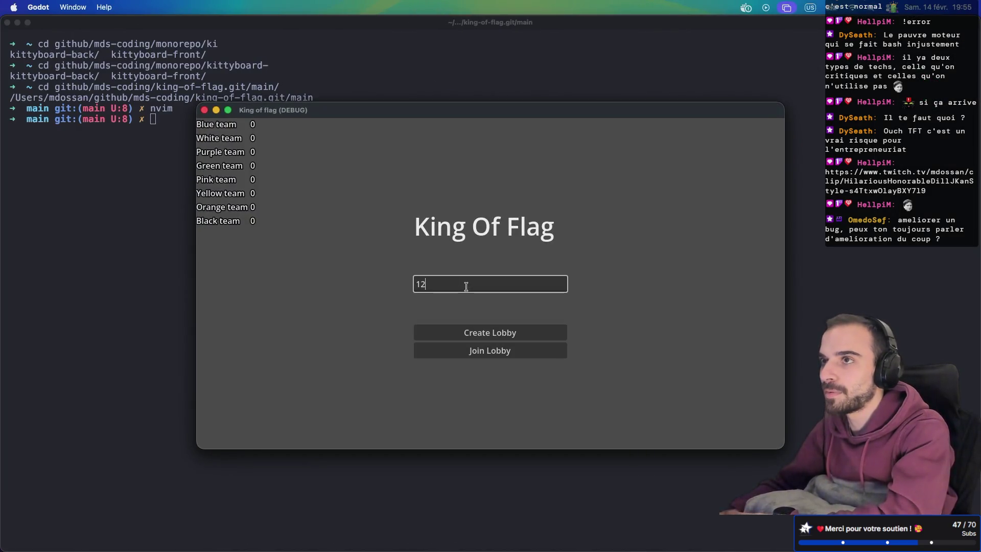
left_click(471, 331)
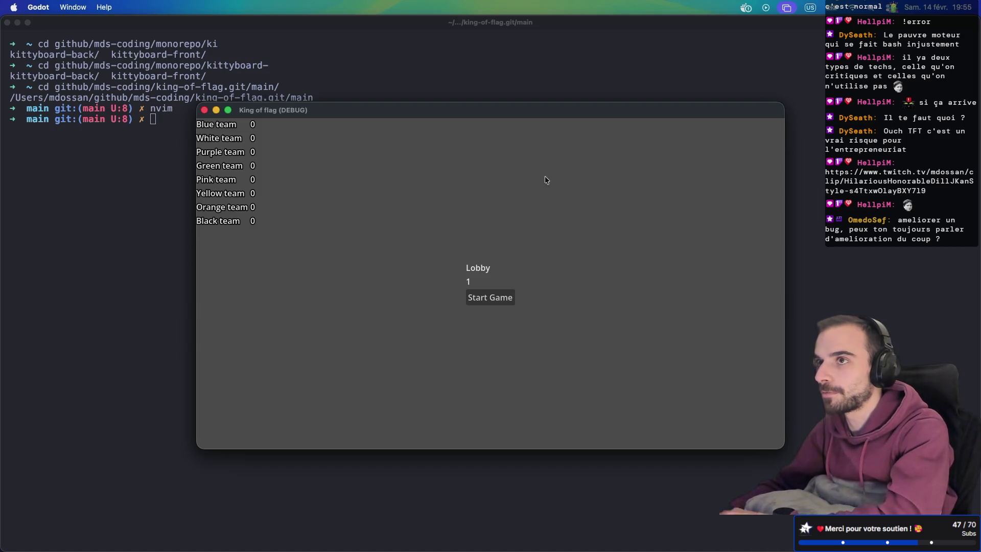
mouse_move(531, 118)
left_mouse_down()
mouse_move(699, 247)
mouse_move(705, 265)
left_mouse_up()
In the second game window, enter name 2 and join lobby 1.
left_click(613, 223)
left_click(517, 288)
type("2")
left_click(478, 352)
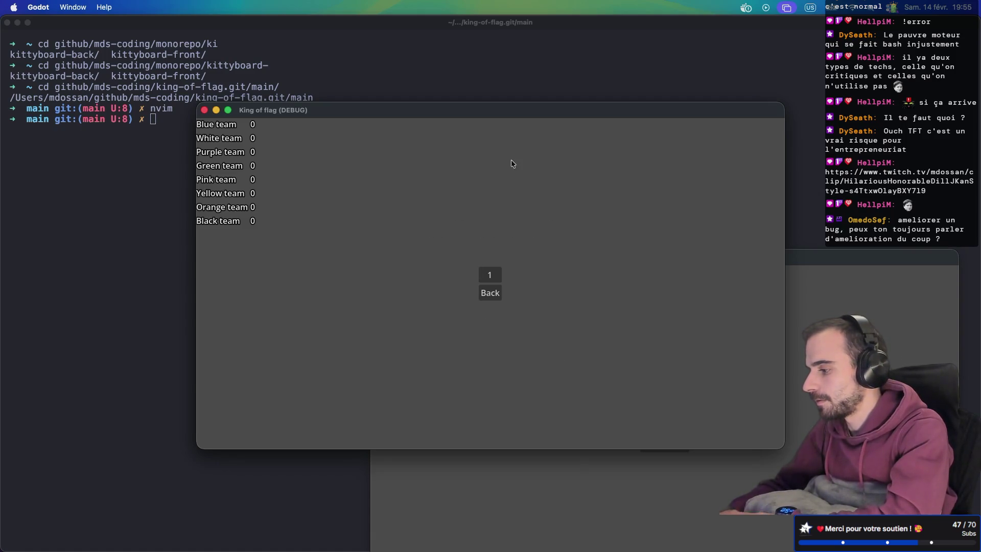
left_click(491, 274)
mouse_move(495, 110)
left_mouse_down()
mouse_move(332, 73)
mouse_move(268, 47)
left_mouse_up()
Start the match and run both the blue and white characters forward.
left_click(648, 457)
key("w")
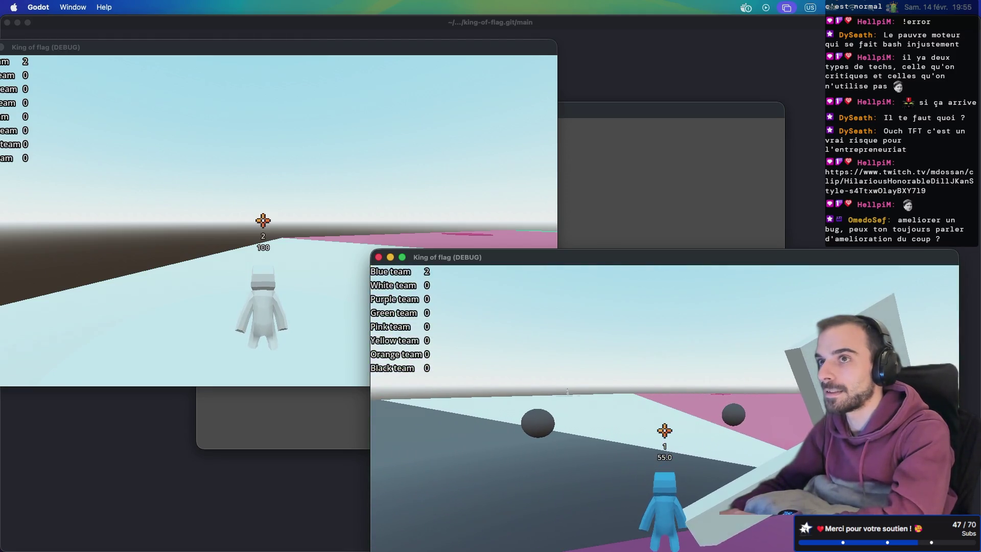
left_click(513, 378)
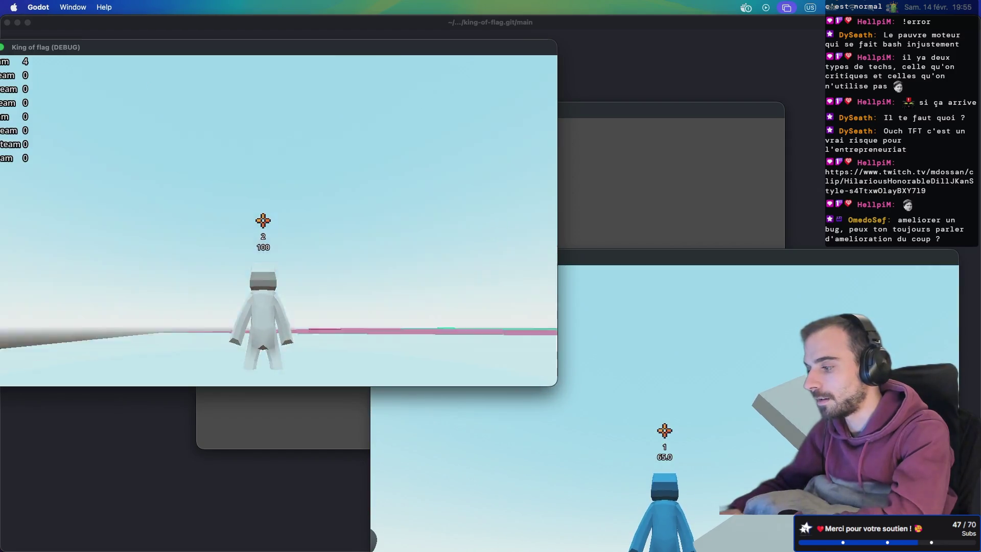
key("w")
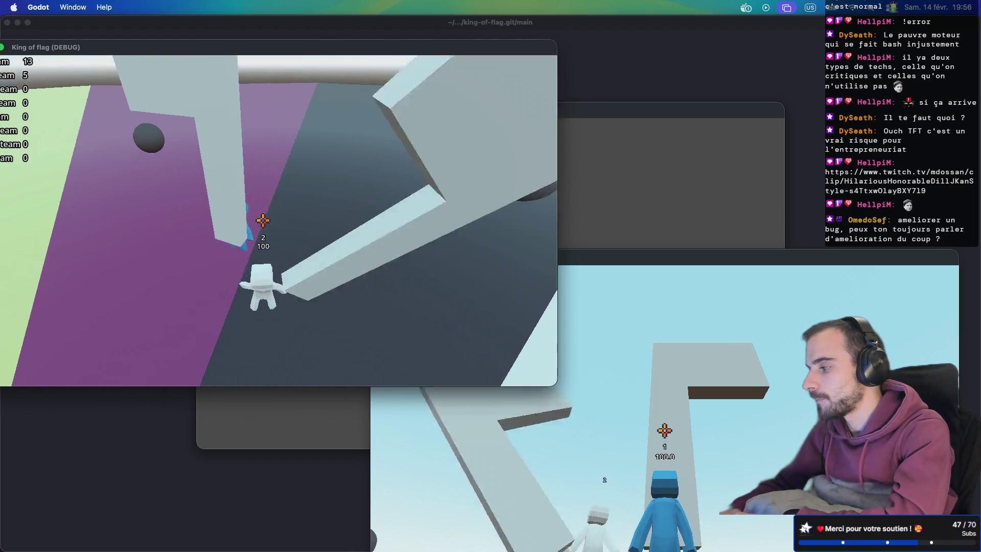
key("ctrl+Right")
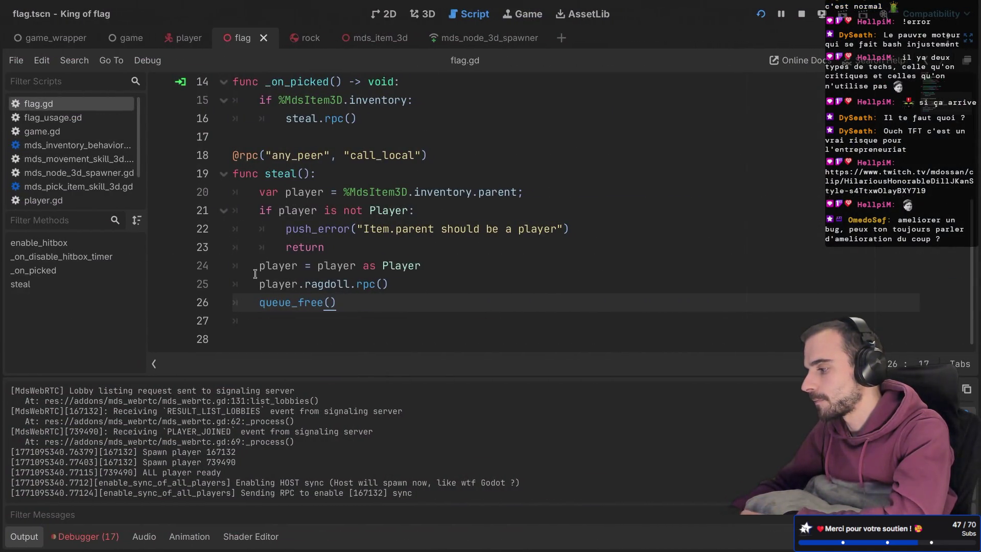
Select the queue_free() line in flag.gd's steal() and restore the side panels.
left_click_drag(338, 302, 224, 303)
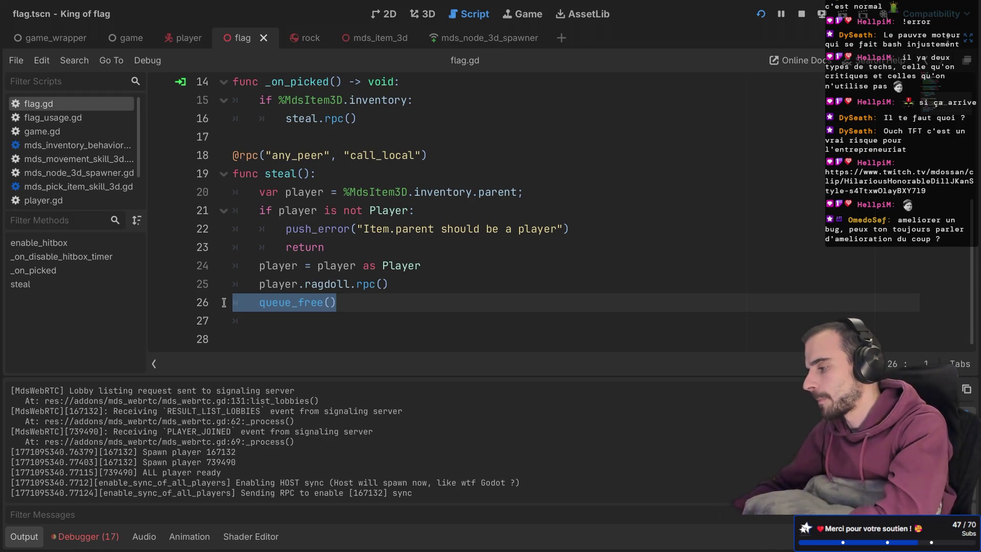
scroll(393, 233, "up", 1)
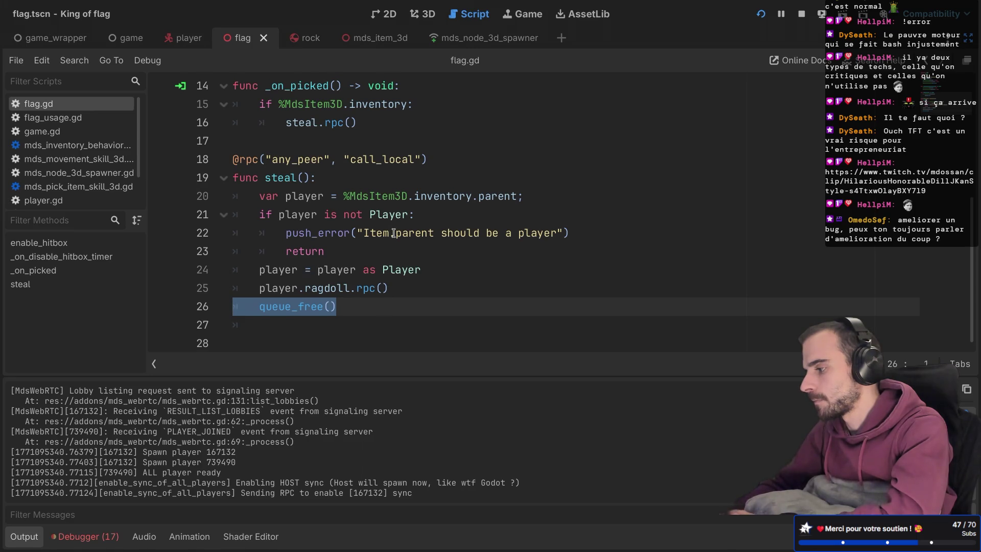
key("ctrl+shift+F11")
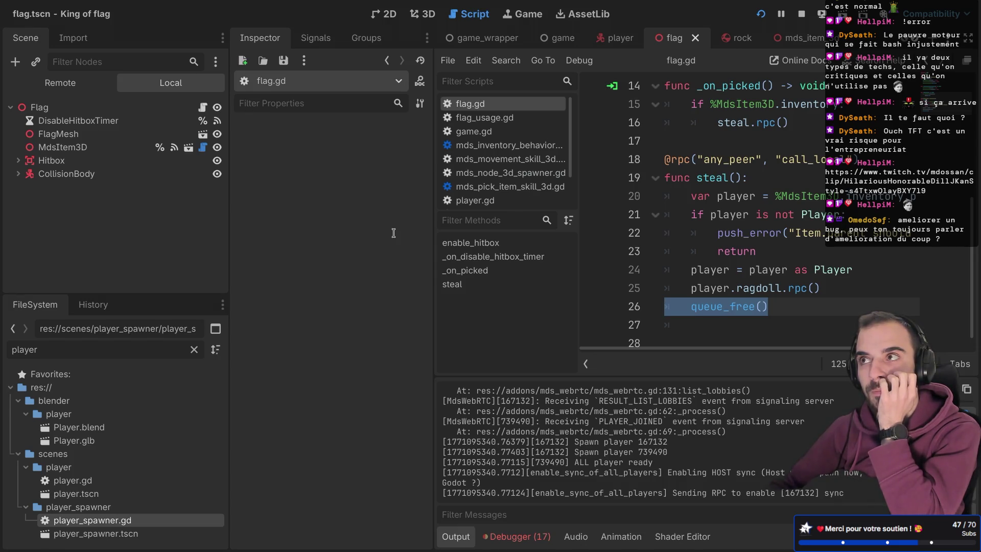
key("super+b")
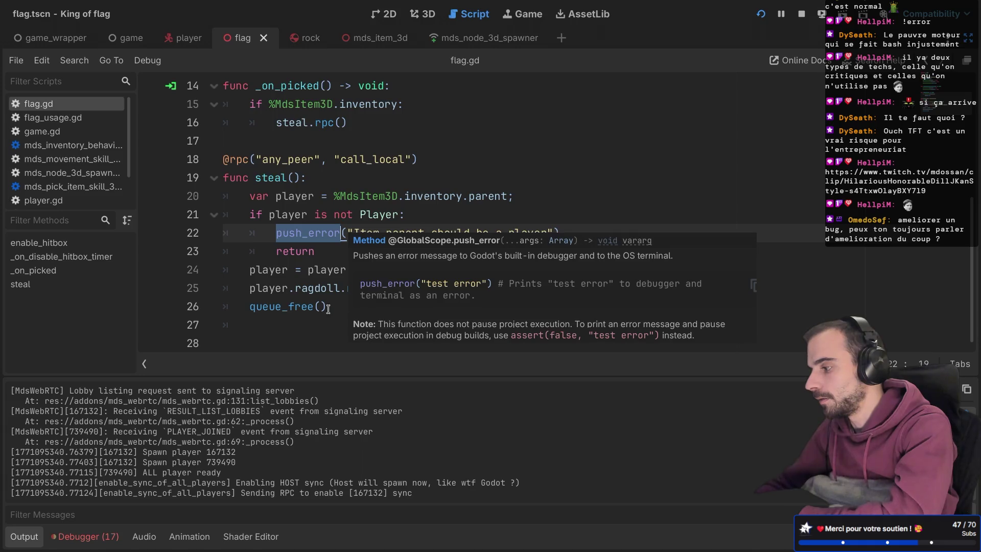
Delete line 26's queue_free() with its line break, then jump to ragdoll() in player.gd.
left_click(352, 305)
left_click_drag(366, 310, 415, 287)
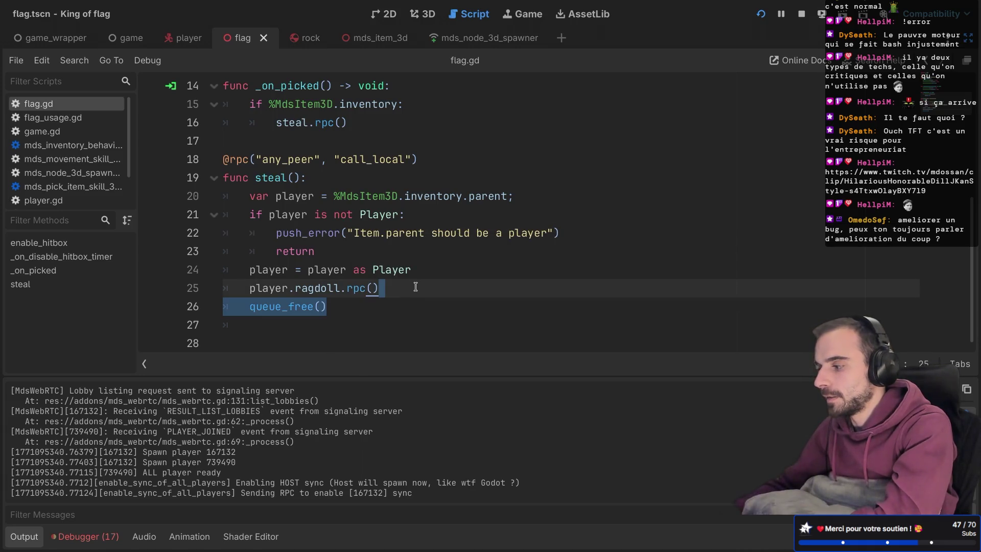
key("BackSpace")
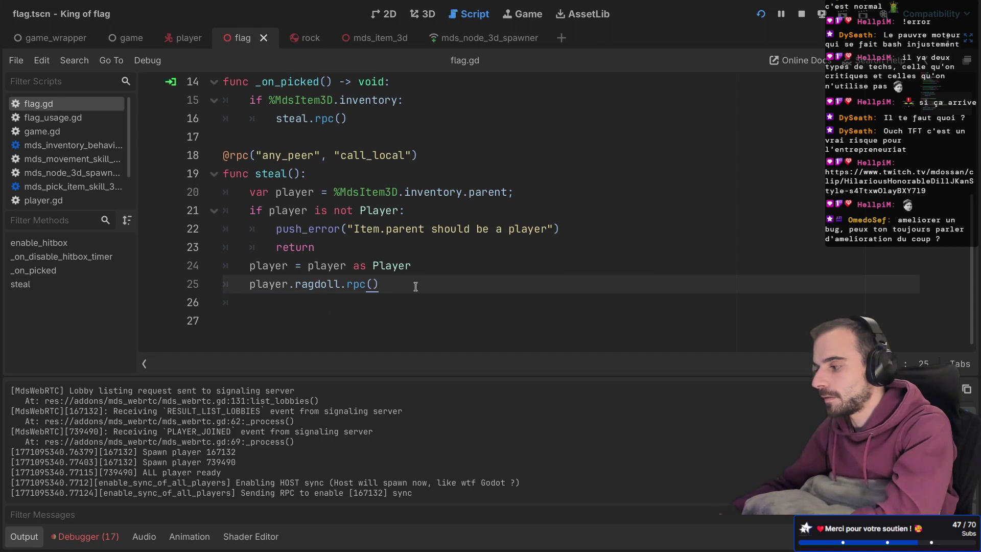
left_click(320, 287, "ctrl")
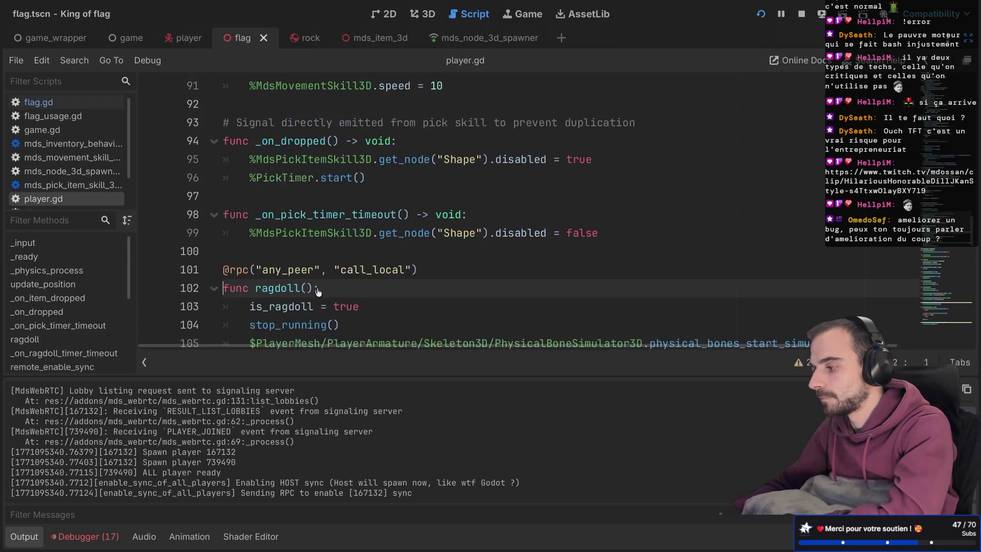
scroll(318, 265, "down", 2)
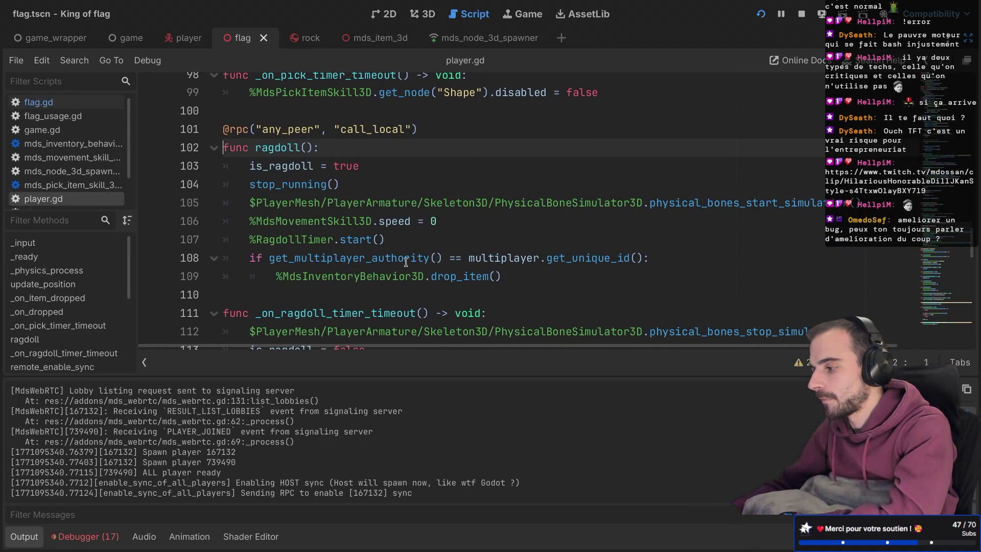
left_click_drag(469, 259, 643, 259)
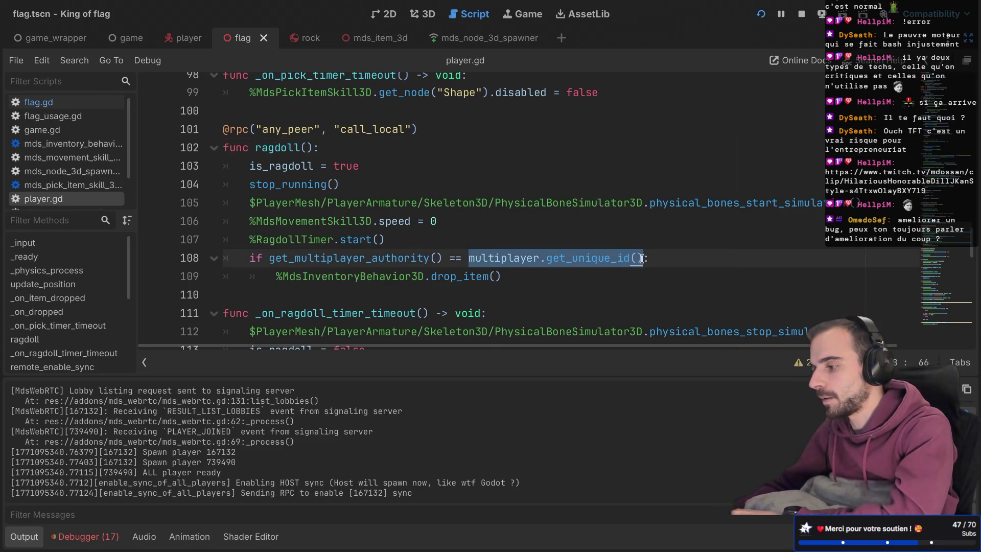
double_click(458, 279)
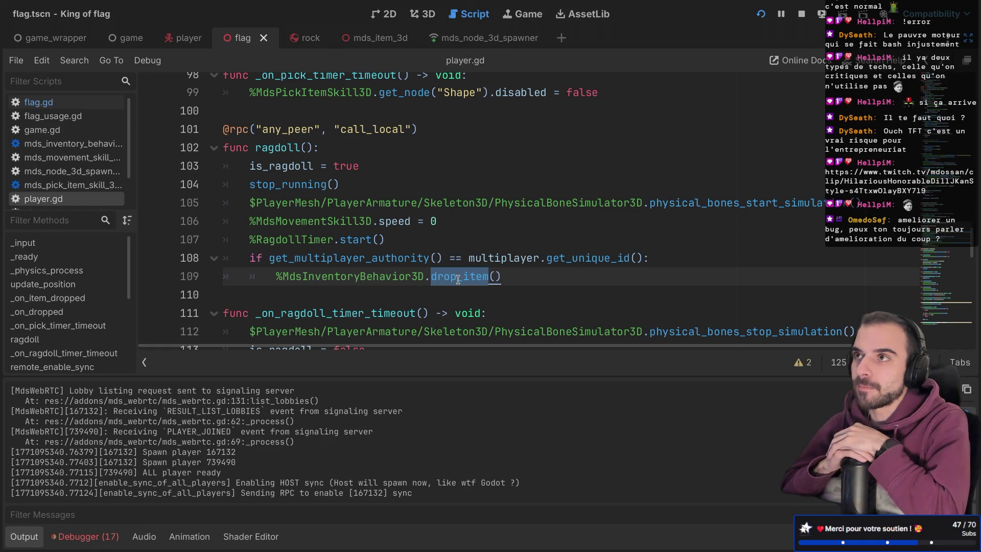
left_click(309, 146)
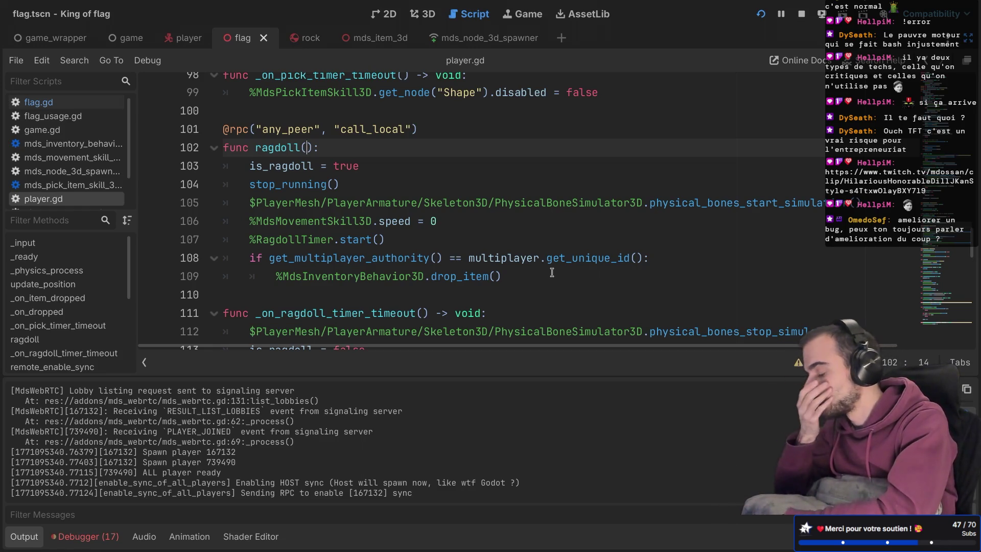
scroll(442, 284, "down", 1)
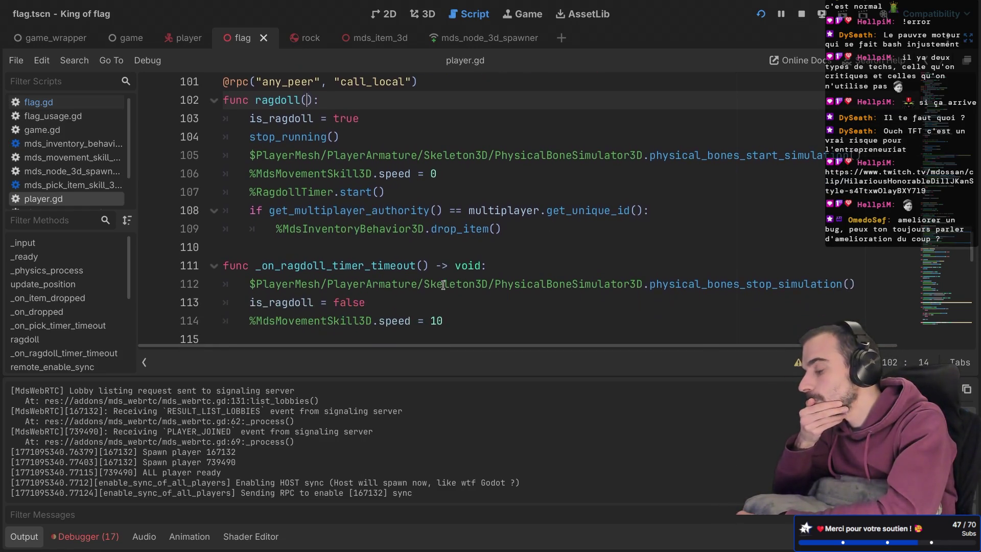
scroll(443, 285, "up", 1)
scroll(443, 284, "down", 1)
scroll(443, 284, "up", 1)
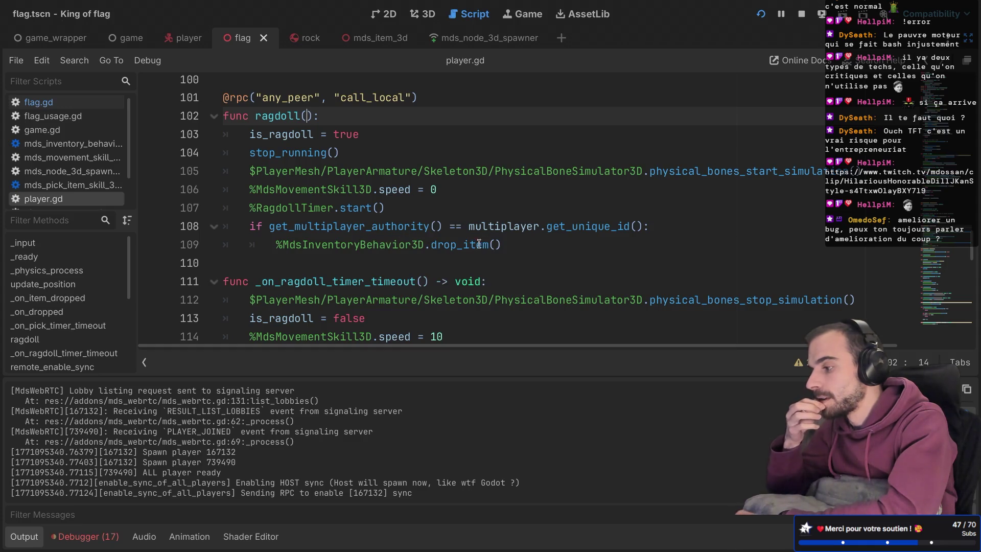
left_click(464, 245)
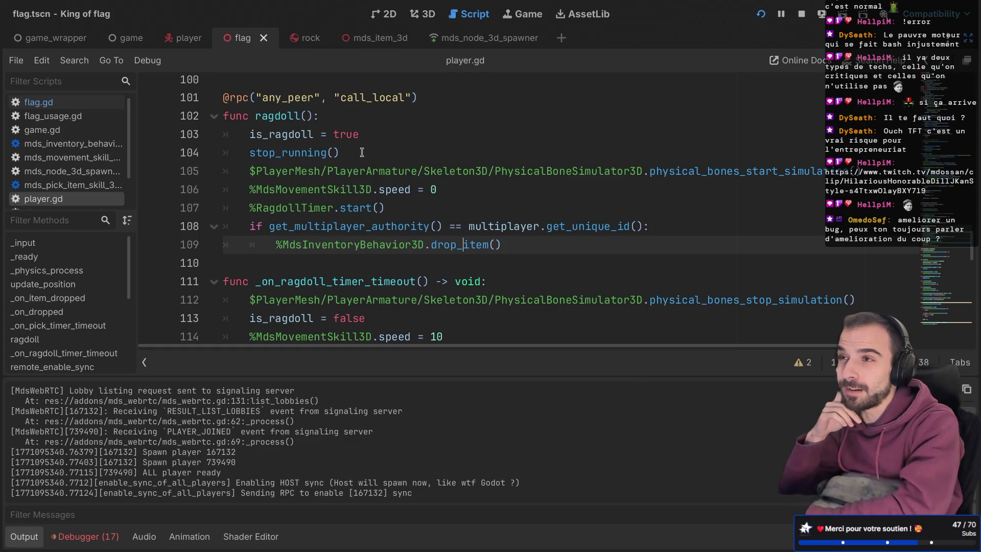
left_click(307, 116)
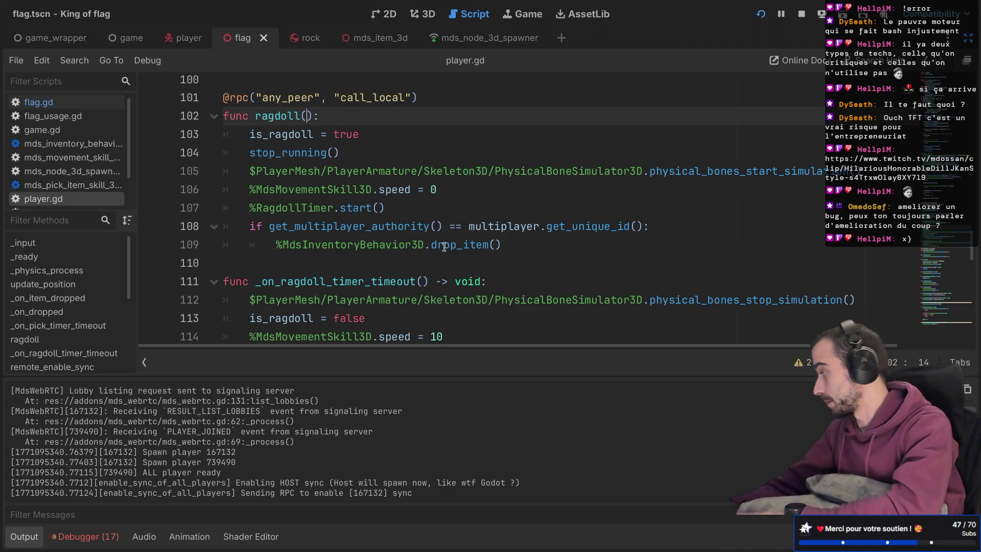
double_click(461, 246)
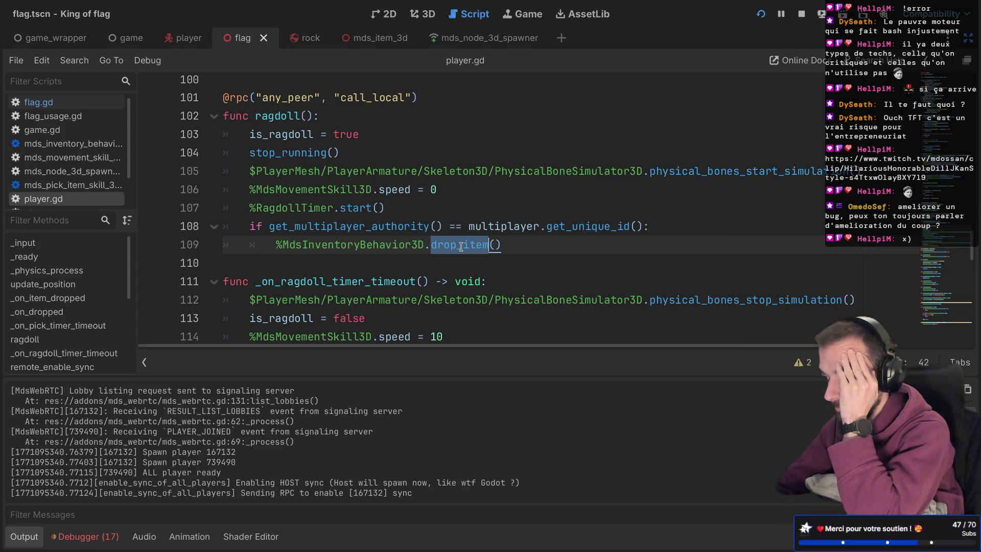
left_click(237, 264)
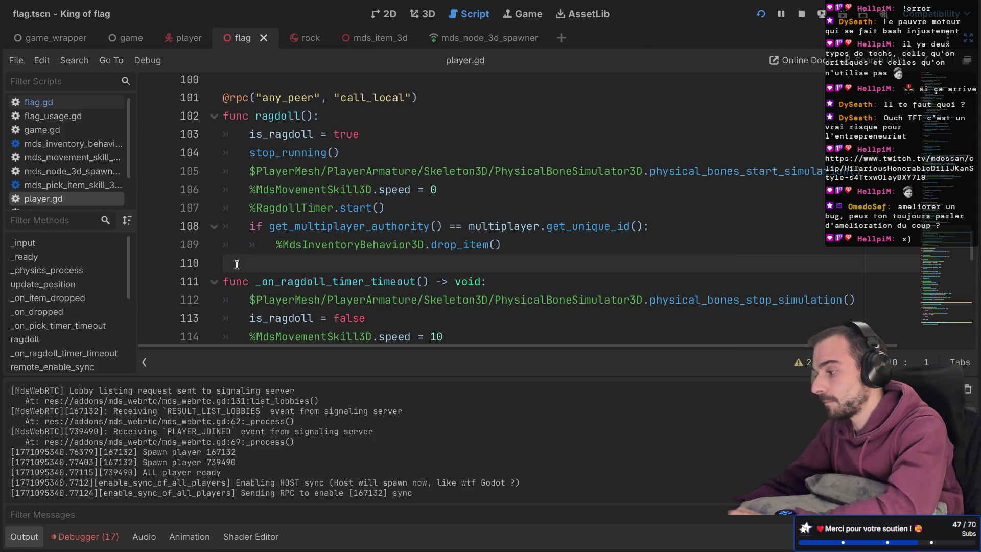
left_click_drag(236, 264, 221, 91)
key("ctrl+c")
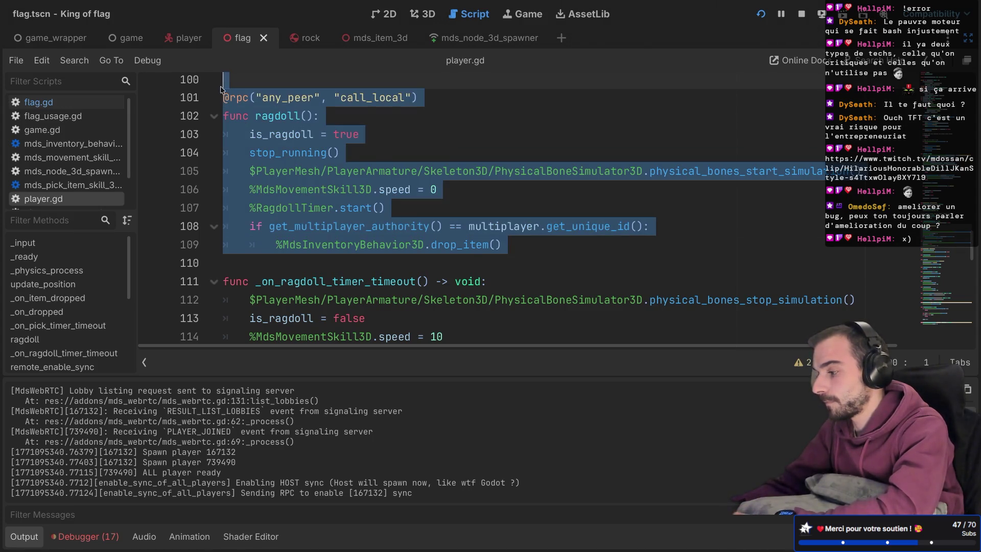
Paste a copy of ragdoll() below the original and rename it ragdoll_and_remove_item.
key("Escape")
key("ctrl+v")
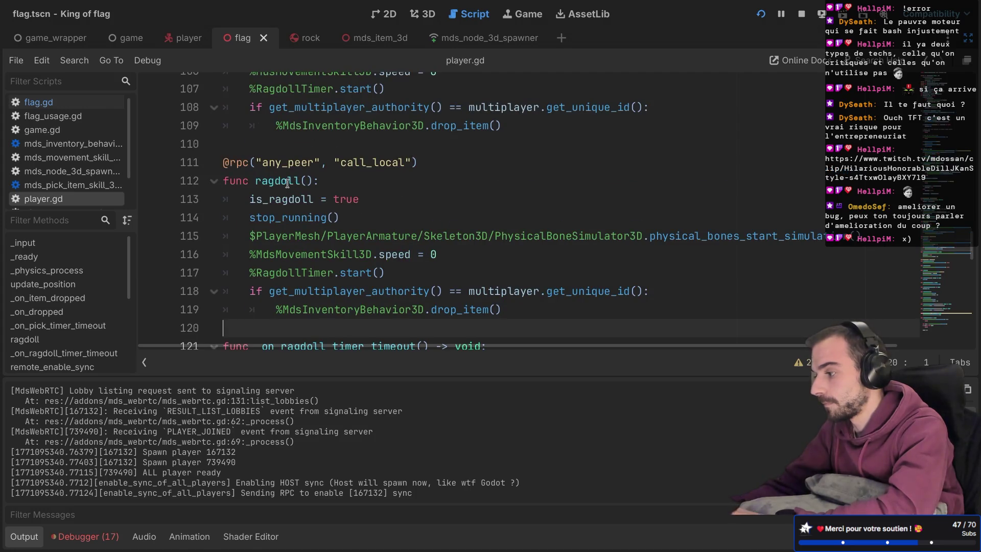
left_click(300, 181)
type("_and")
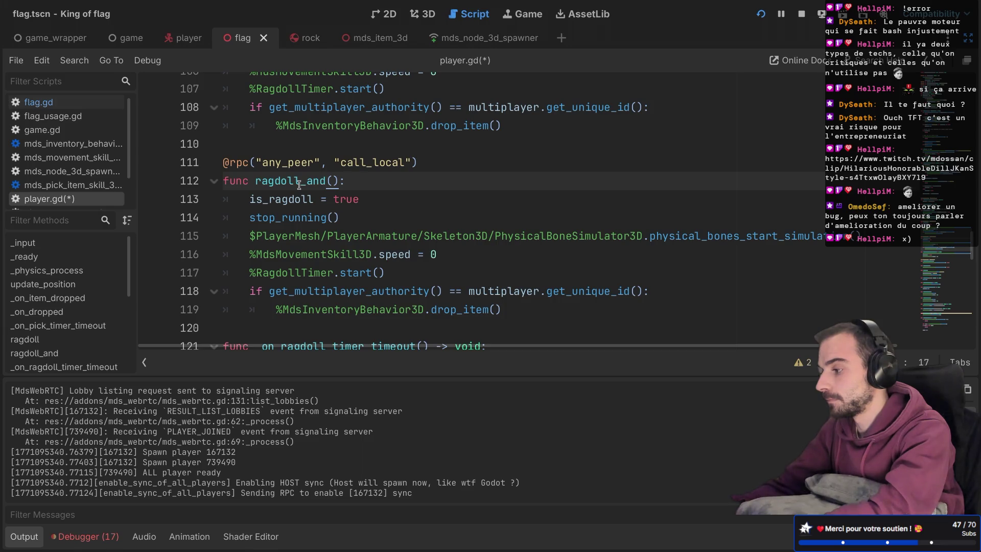
type("_remove_")
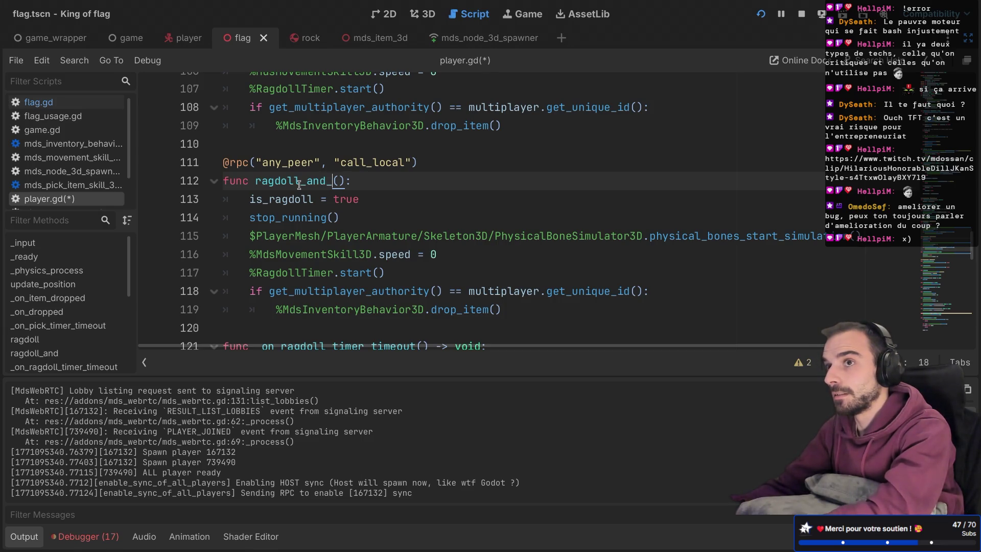
type("item")
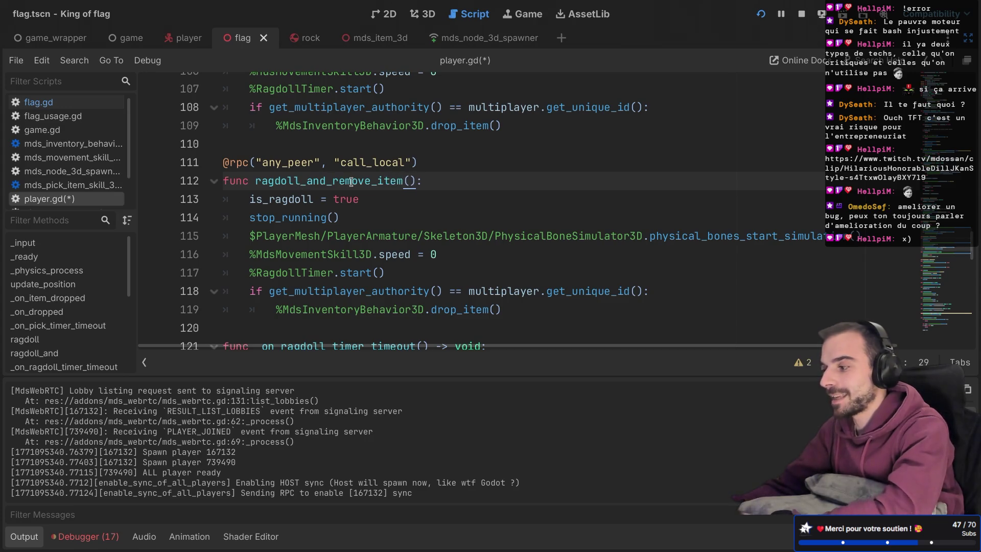
Review the duplicate and select its drop_item call on line 119.
scroll(314, 179, "up", 1)
scroll(327, 194, "down", 2)
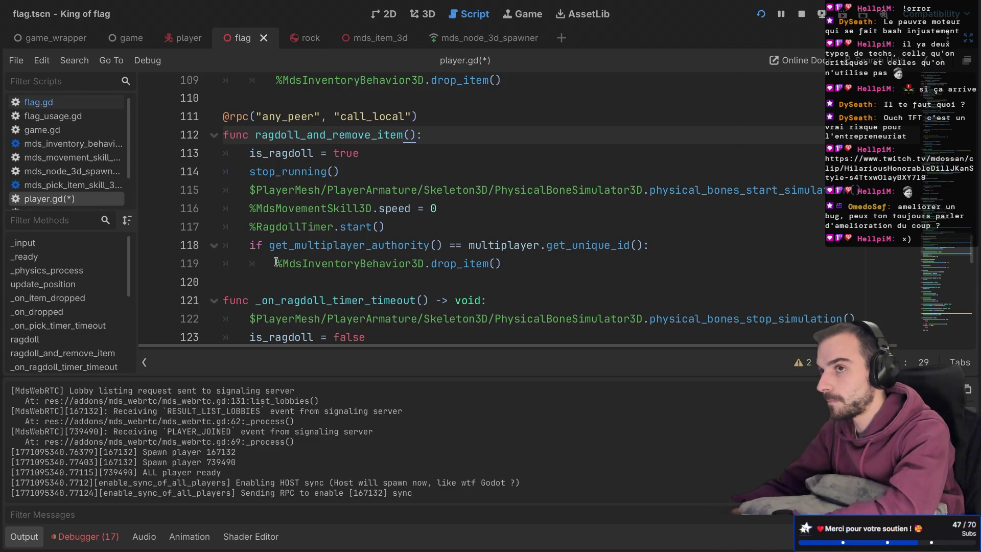
key("ctrl+shift+F11")
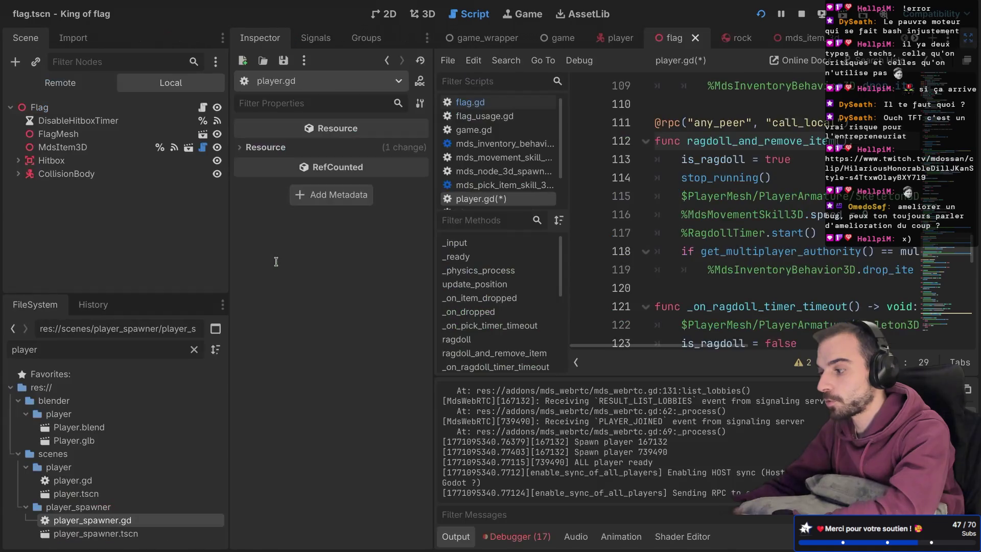
key("ctrl+shift+F11")
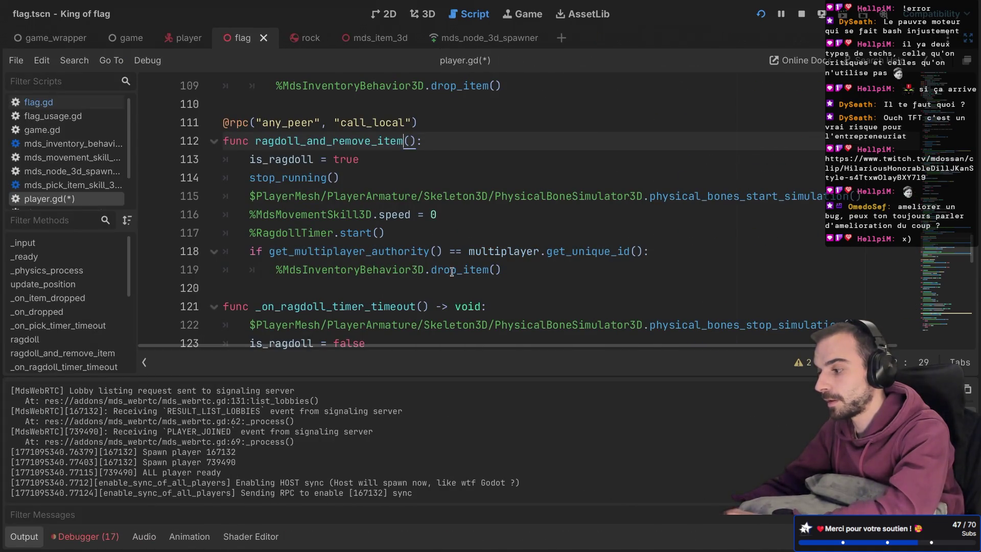
double_click(451, 271)
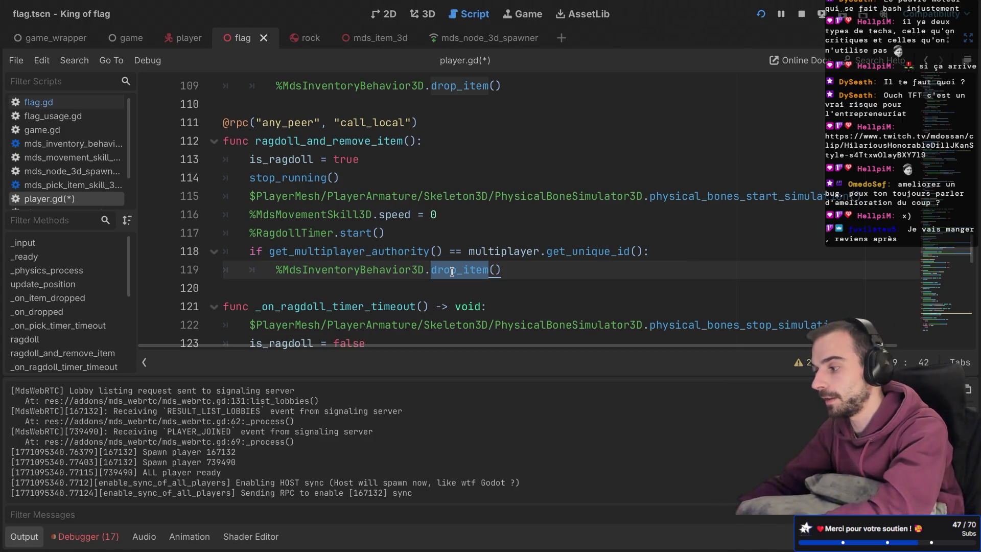
Delete the drop_item call on line 119 and remove the stray dot left behind.
key("BackSpace")
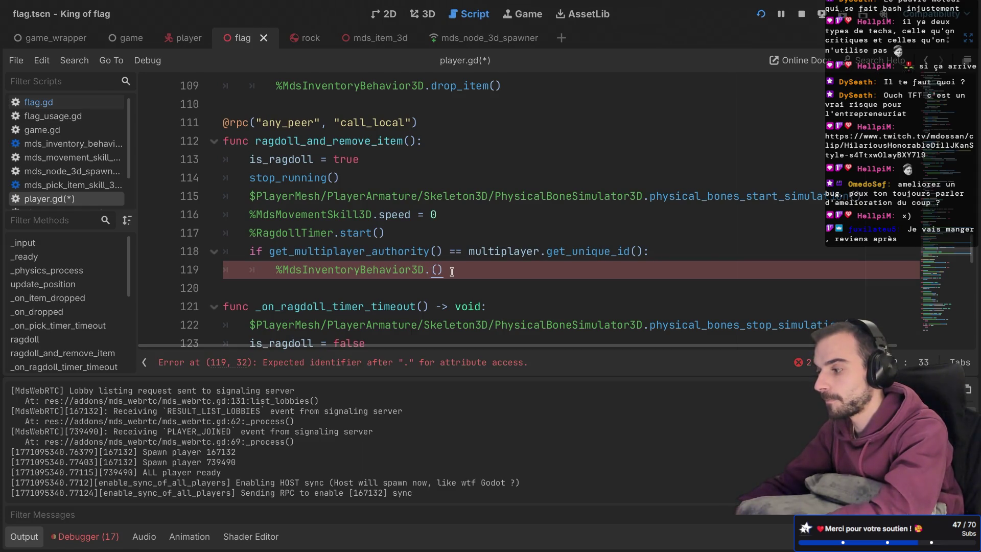
scroll(452, 272, "up", 2)
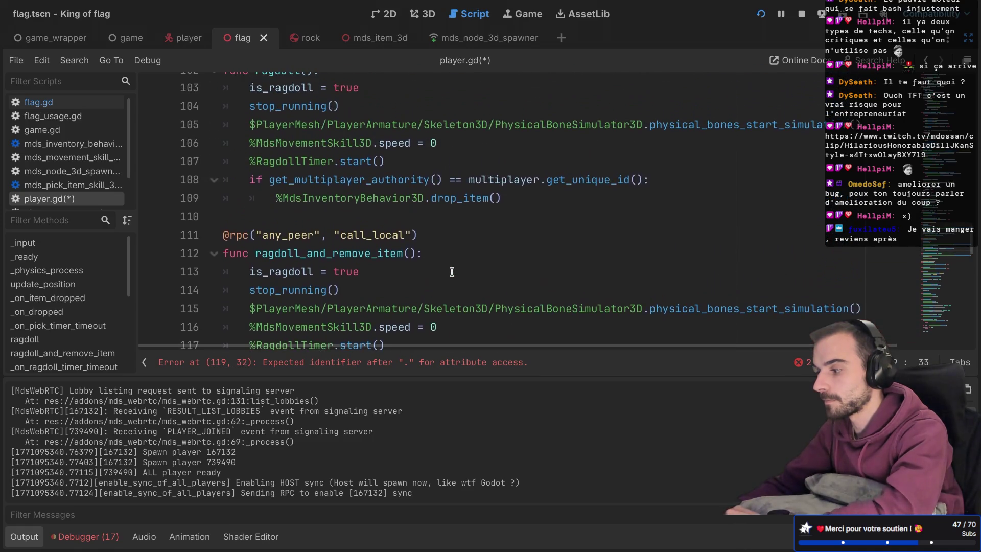
scroll(452, 272, "down", 1)
left_click_drag(255, 225, 305, 273)
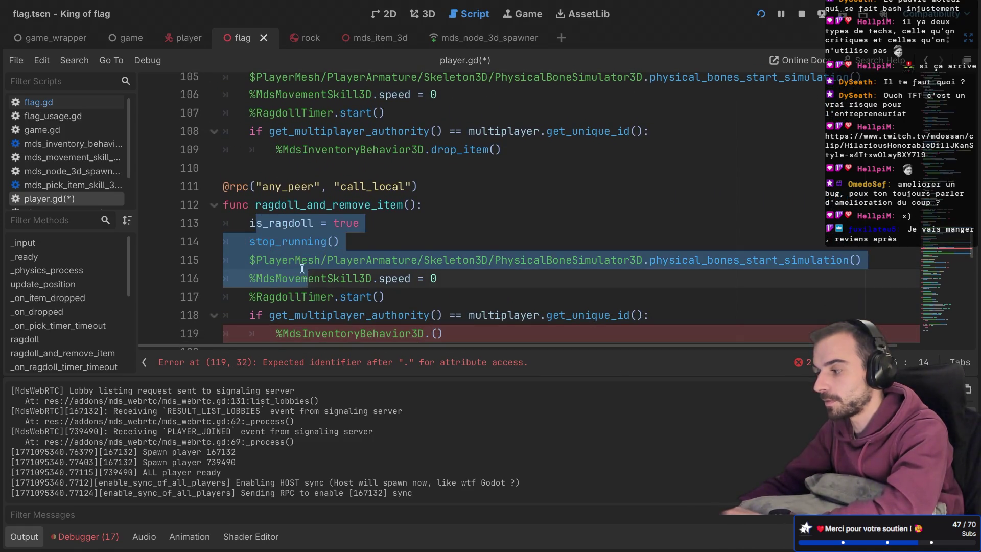
scroll(290, 218, "up", 2)
scroll(290, 218, "down", 4)
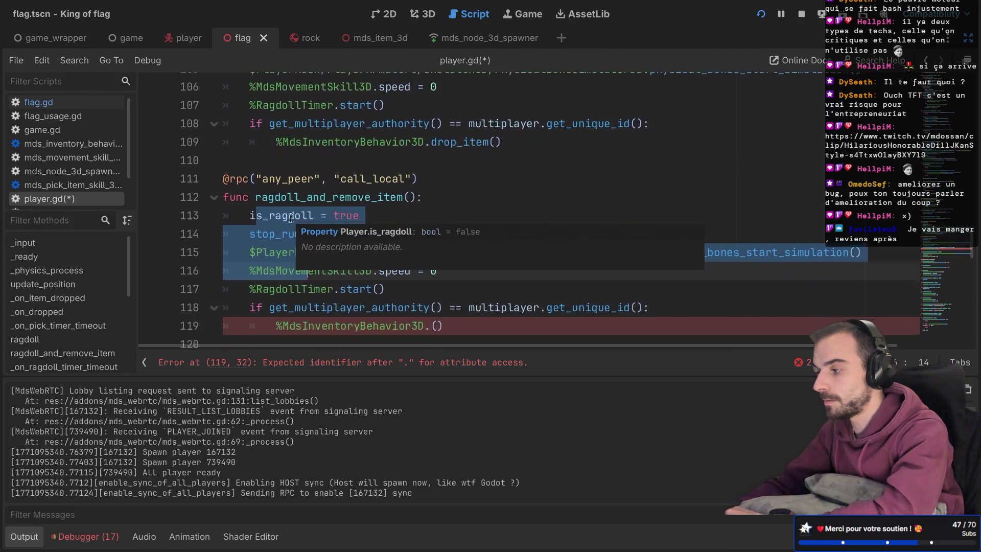
left_click(378, 249)
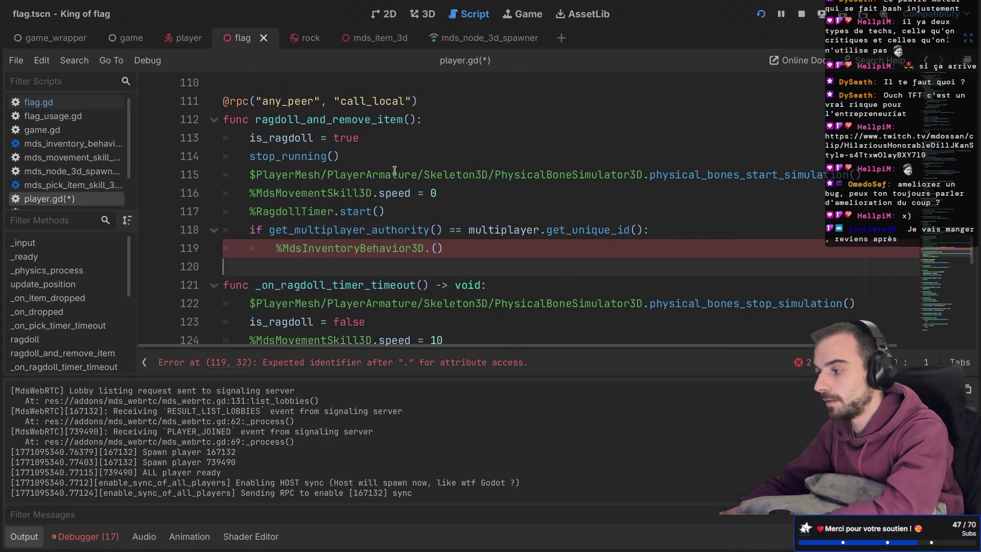
left_click(332, 362)
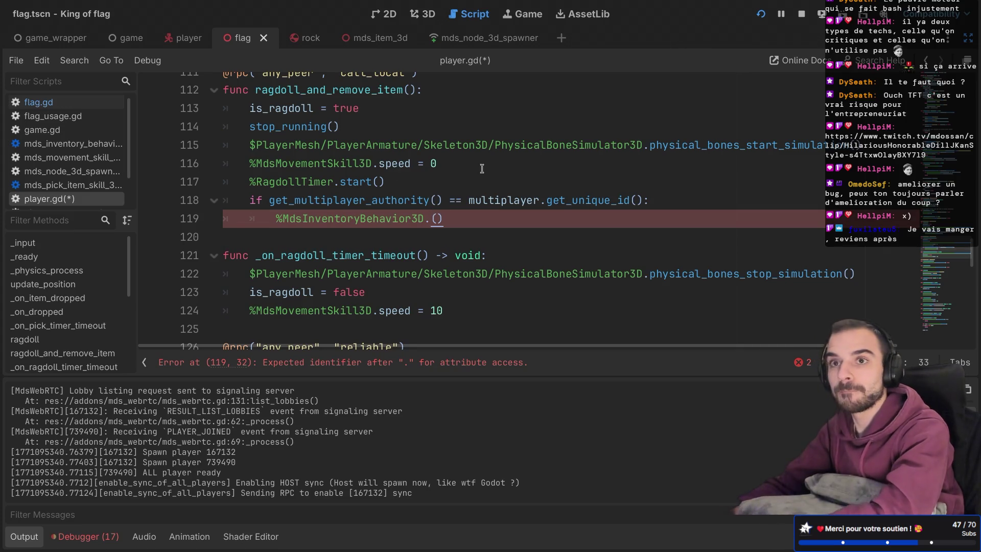
key("BackSpace")
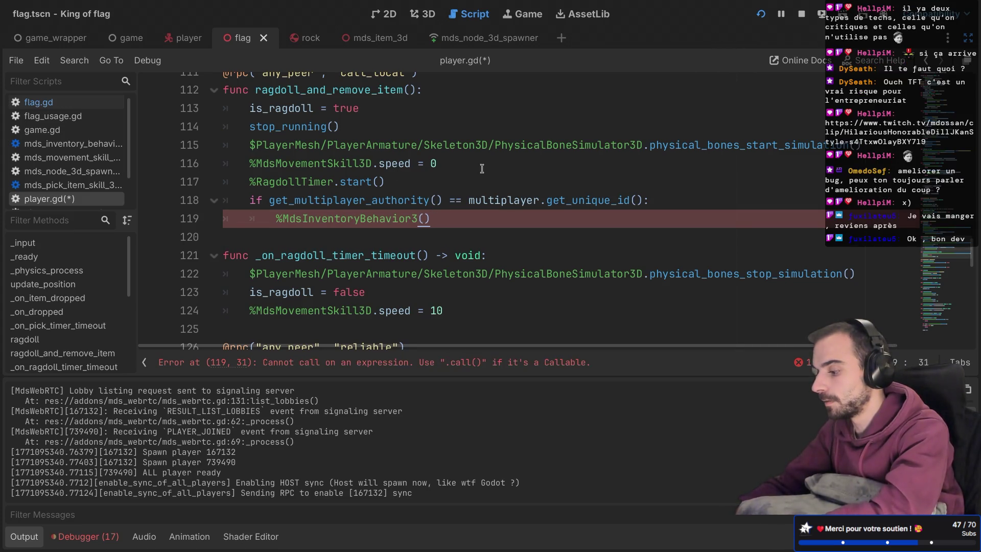
Complete line 119 as %MdsInventoryBehavior3D.get_children() using autocompletion.
type("D.")
scroll(481, 169, "down", 1)
scroll(481, 169, "up", 2)
scroll(482, 168, "up", 2)
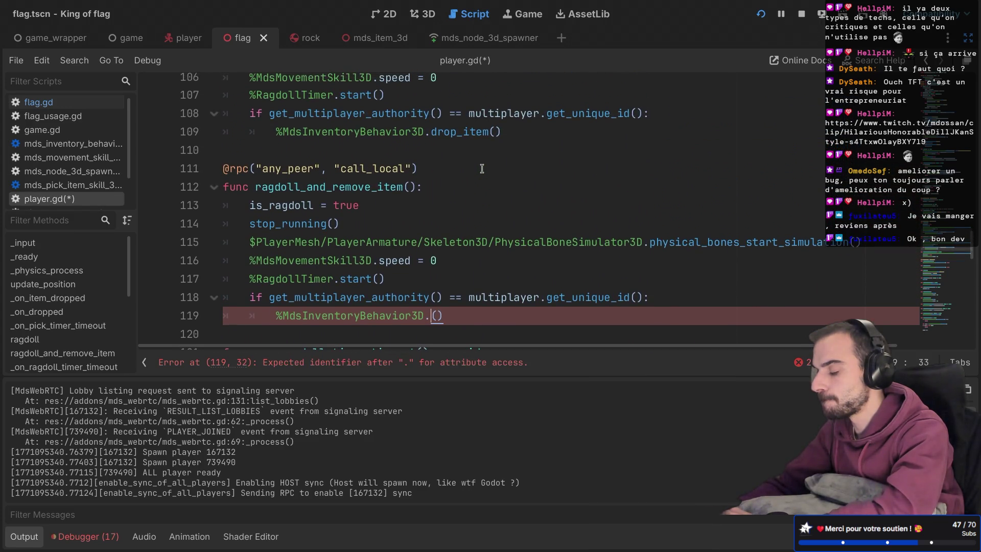
type("get_")
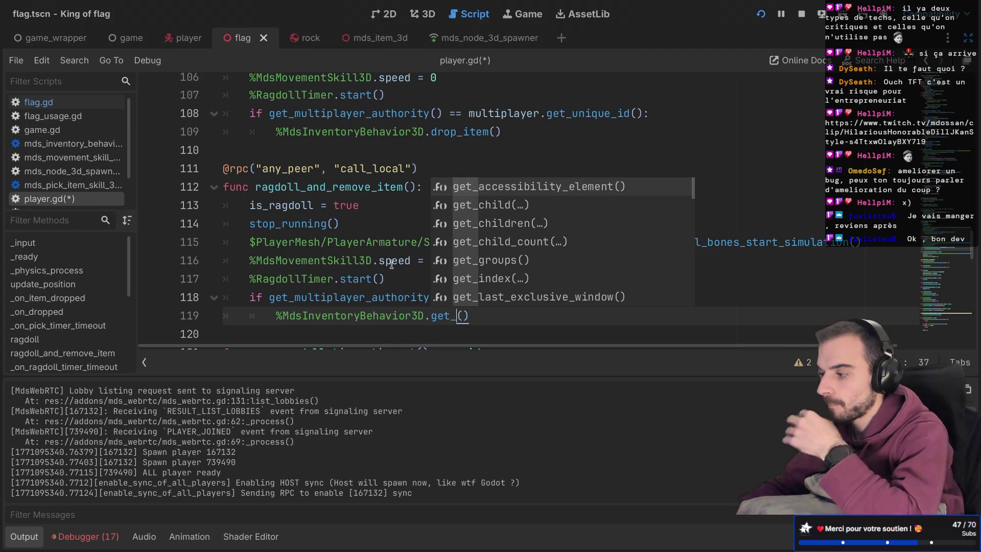
key("Down")
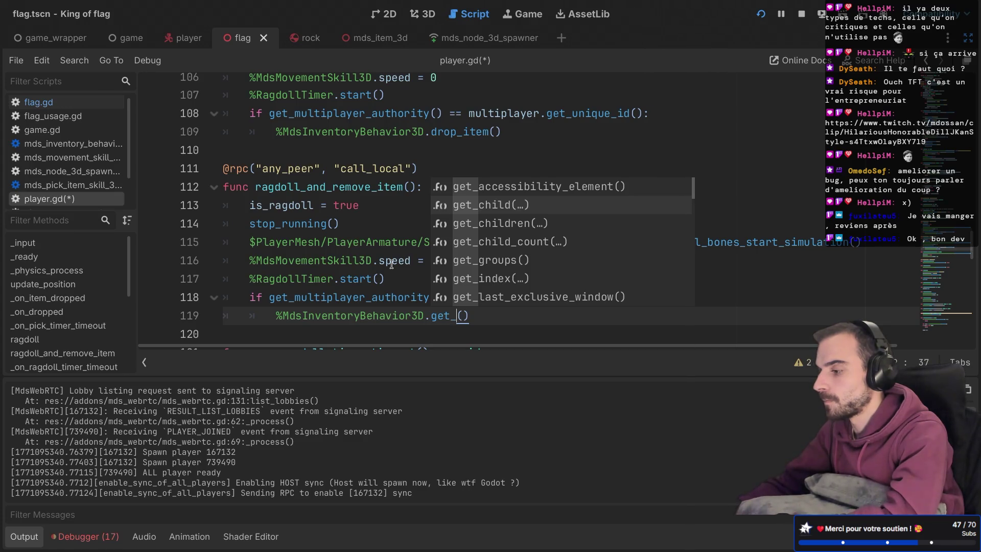
key("Down")
key("Return")
Wrap it in 'for child in ...:' with child.queue_free() as the loop body.
left_click(270, 315)
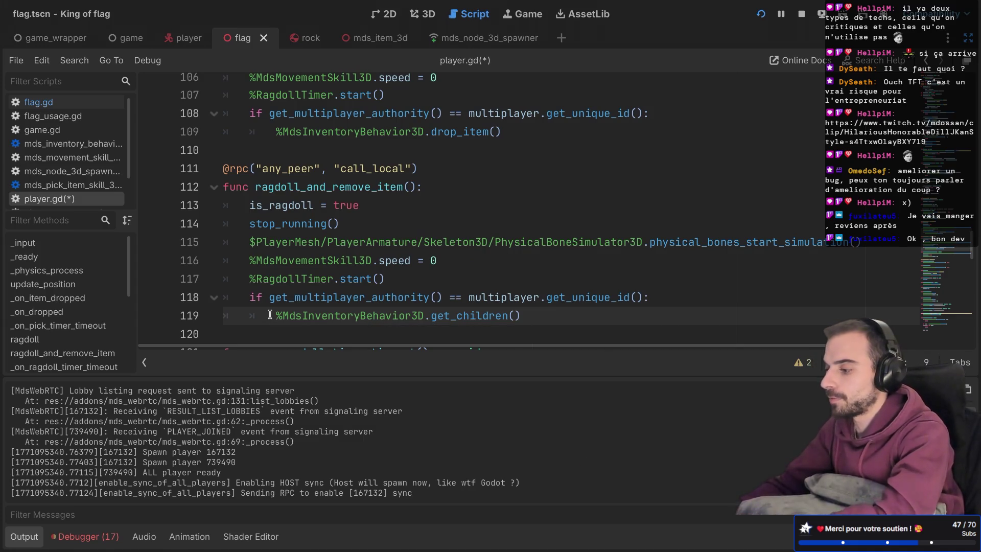
scroll(270, 315, "down", 1)
type("for child ")
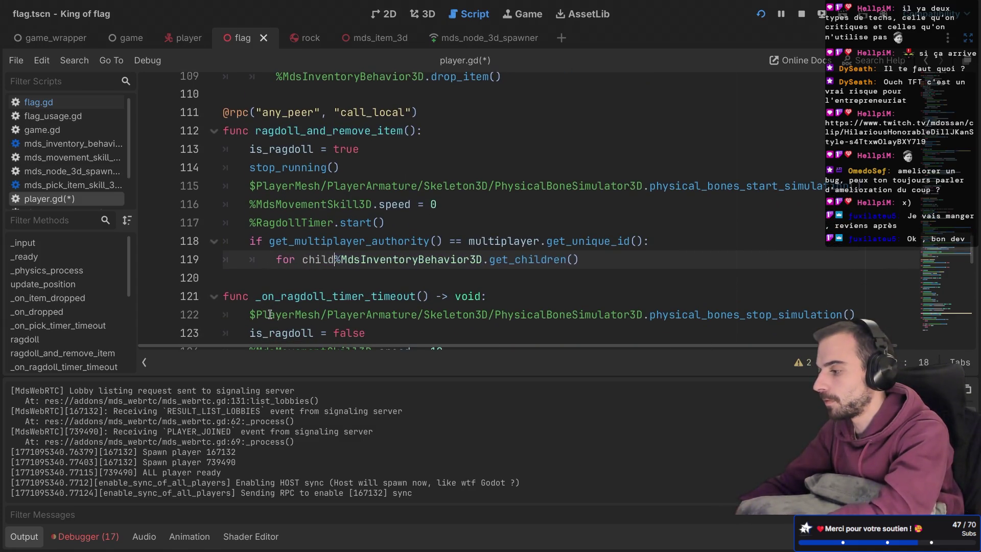
type("in")
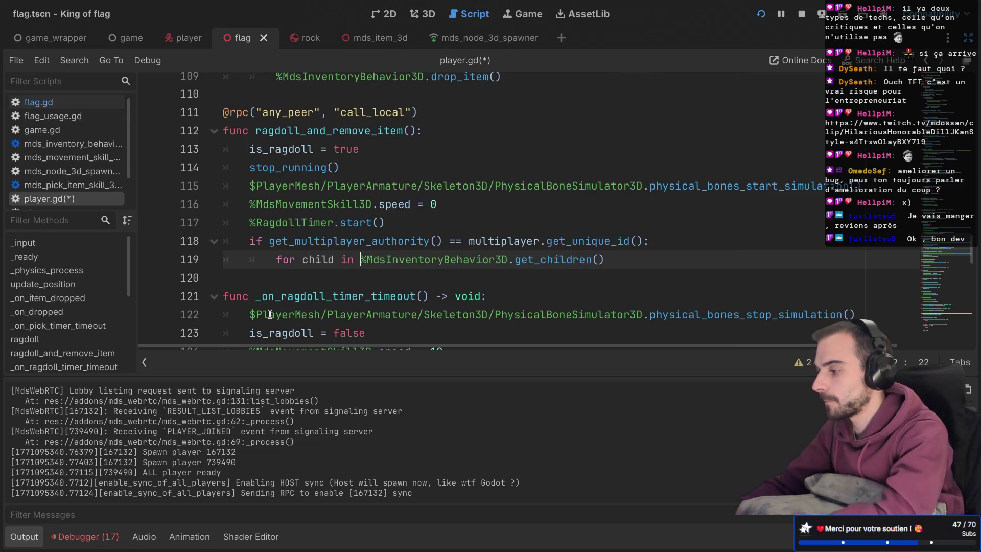
left_click(610, 261)
type(":")
key("Return")
type("child.que")
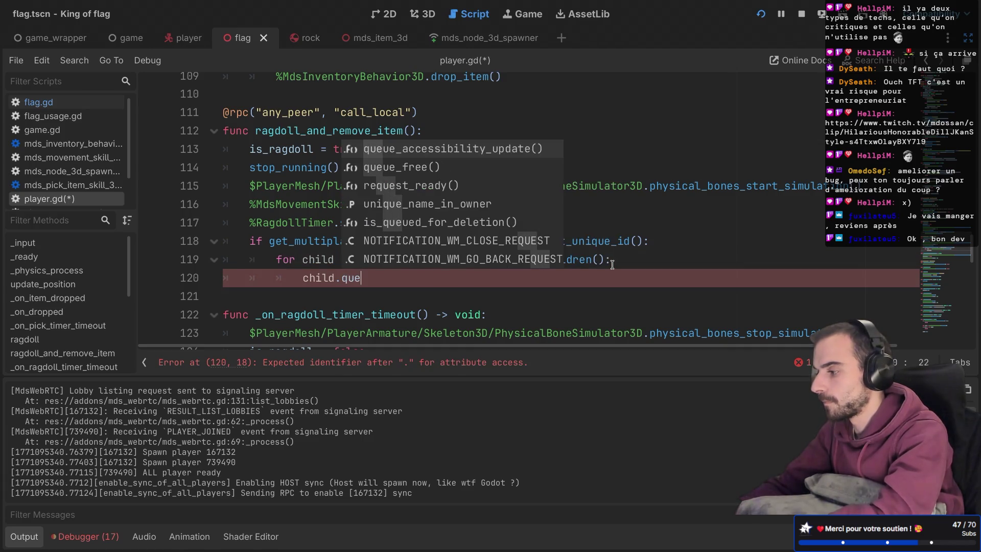
key("Down")
key("Return")
Save player.gd, open flag.gd, and select ragdoll on line 25.
key("ctrl+s")
left_click(508, 259)
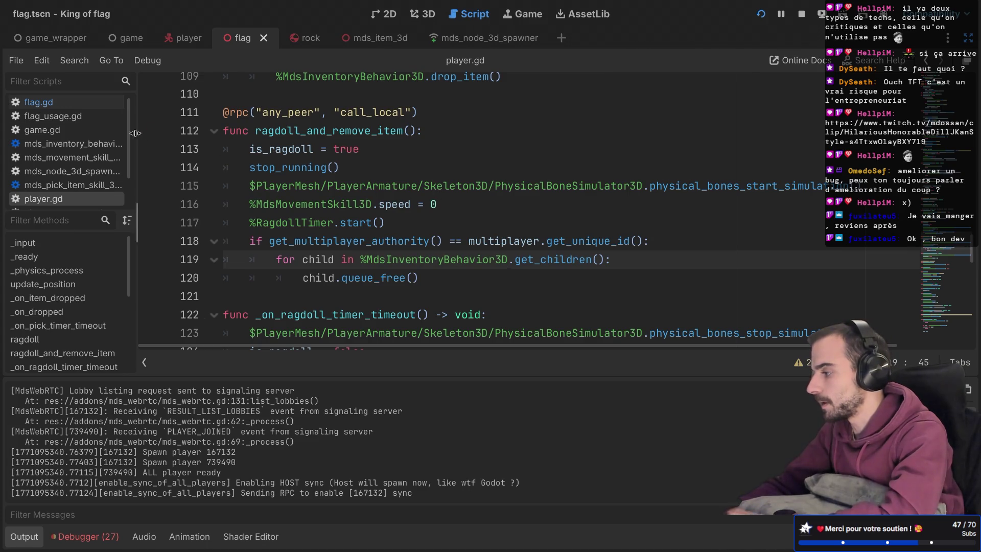
left_click(38, 102)
double_click(320, 306)
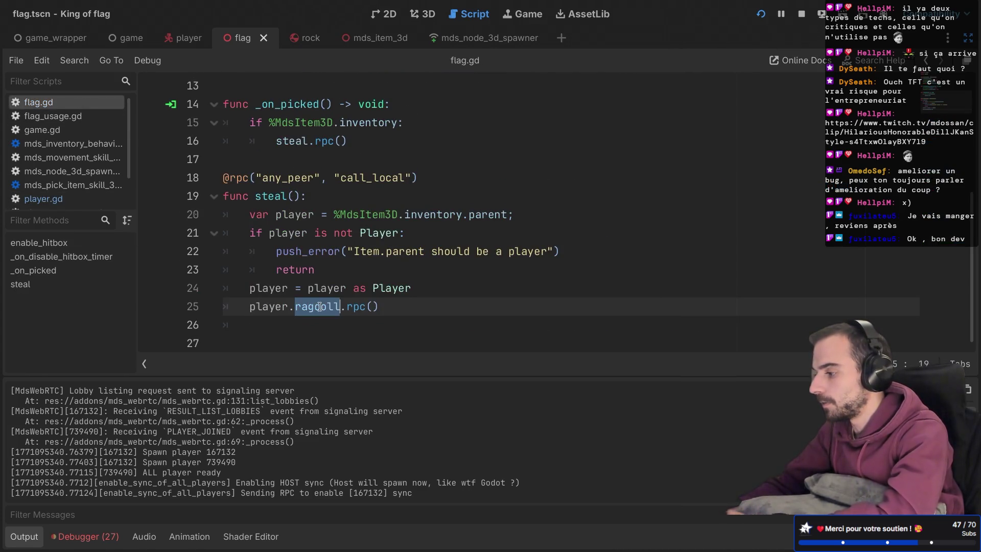
Change line 25 of flag.gd to player.ragdoll_and_remove_item.rpc() and save.
type("rag")
key("Down")
key("Return")
key("ctrl+s")
key("BackSpace")
key("BackSpace")
key("ctrl+s")
left_click(547, 271)
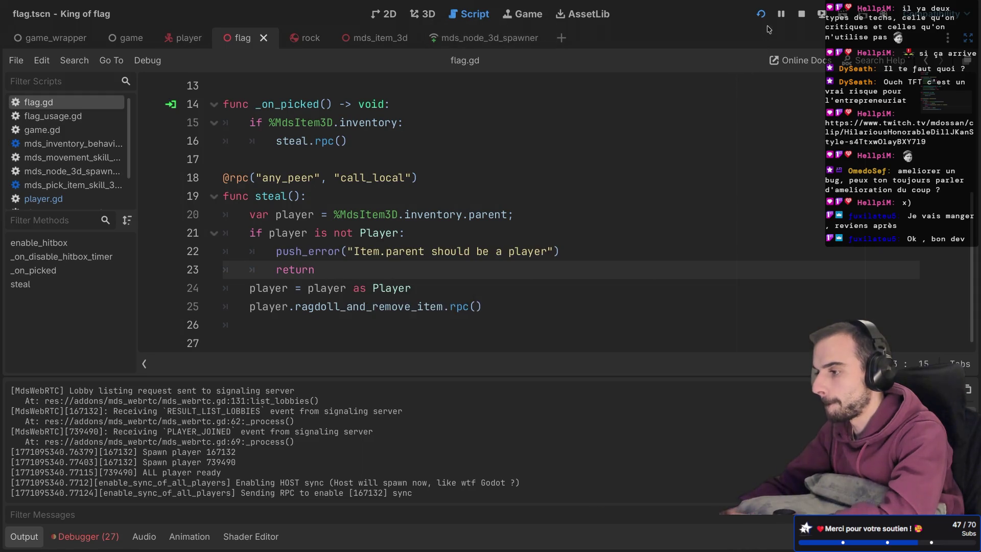
Run the project and create a lobby as player 1.
key("super+Tab")
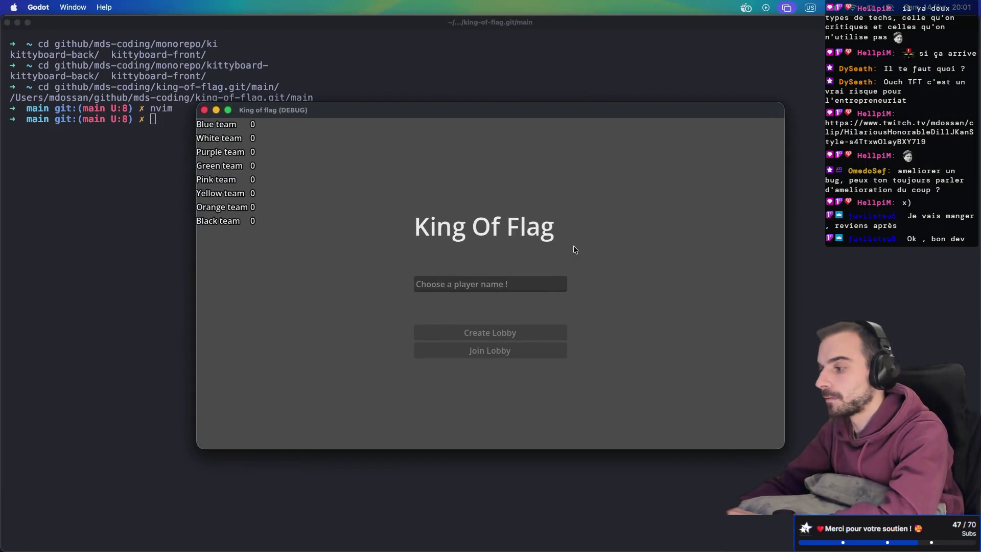
left_click(484, 286)
type("123")
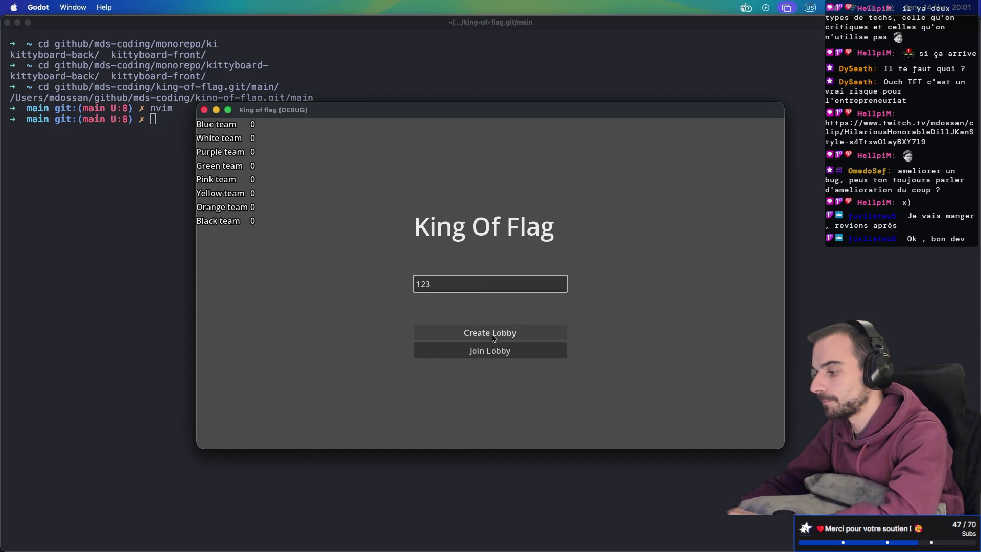
key("BackSpace")
key("BackSpace")
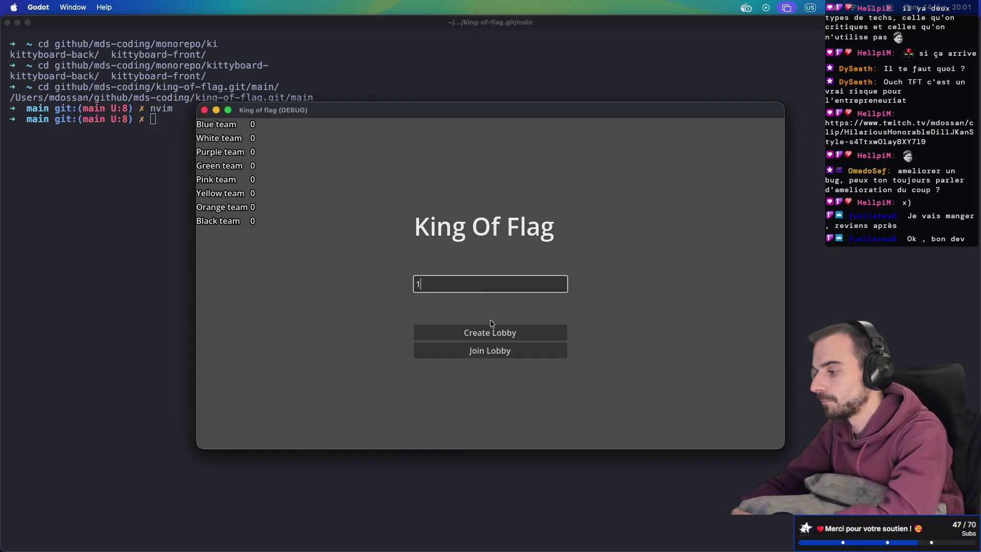
left_click(490, 331)
Join the lobby as player 2 from the second game window.
left_click(644, 232)
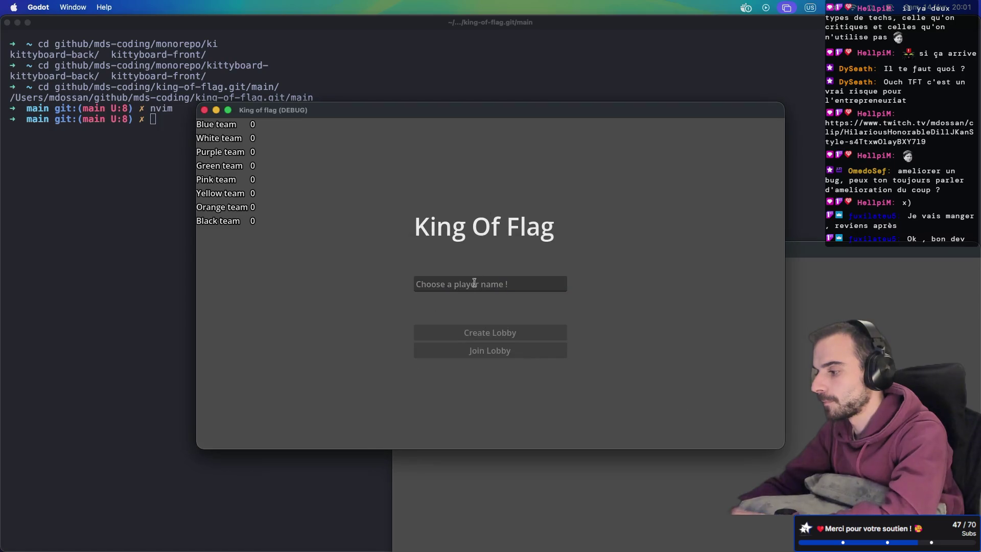
type("2")
left_click(485, 353)
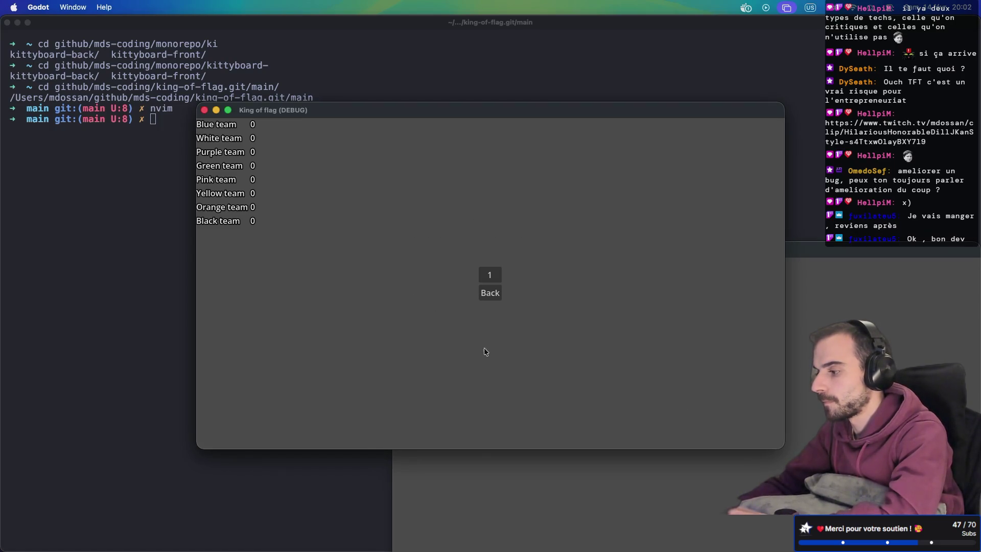
mouse_move(554, 119)
left_mouse_down()
mouse_move(529, 30)
mouse_move(719, 50)
left_mouse_up()
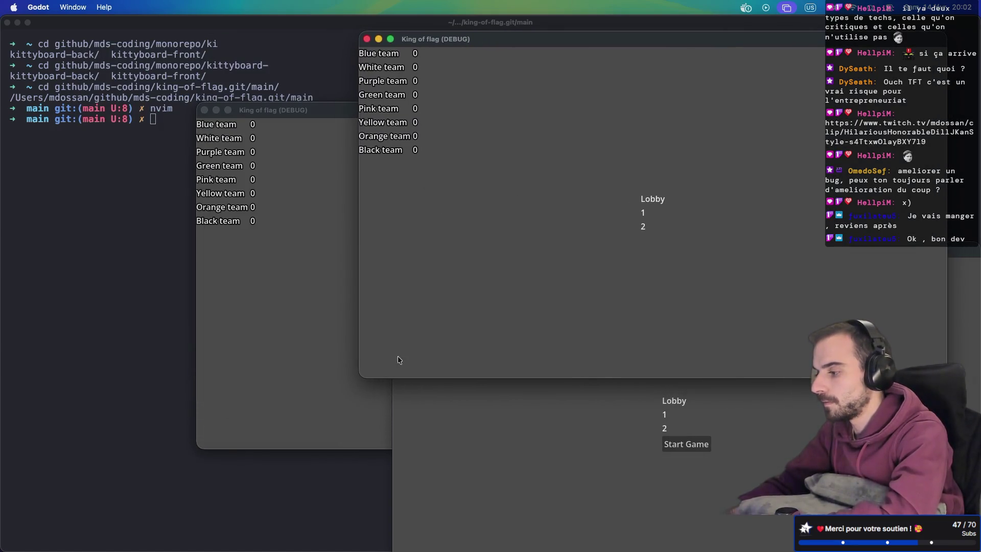
Join as player 3 from the third window and start the match.
left_click(323, 358)
left_click(446, 285)
type("3")
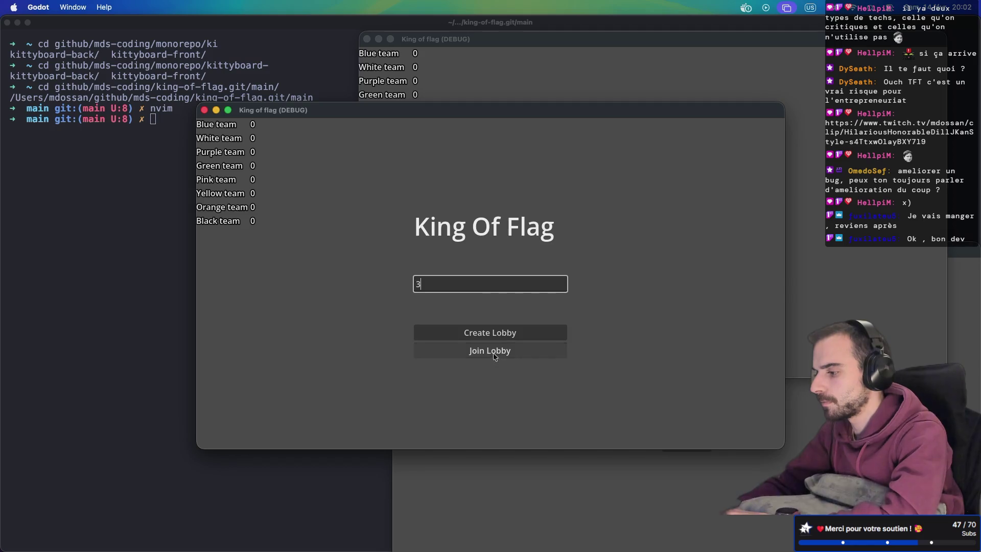
left_click(495, 355)
left_click_drag(613, 118, 440, 109)
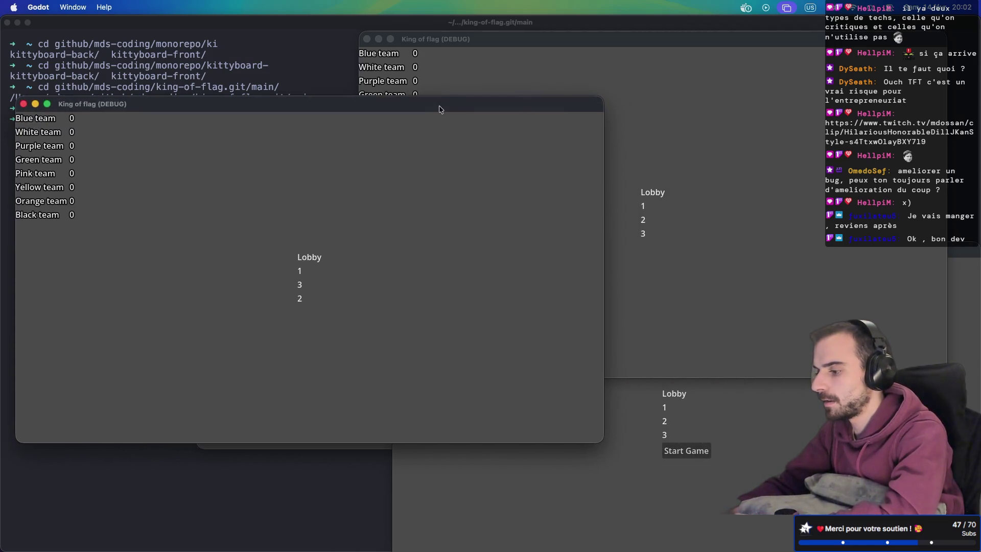
left_click(678, 451)
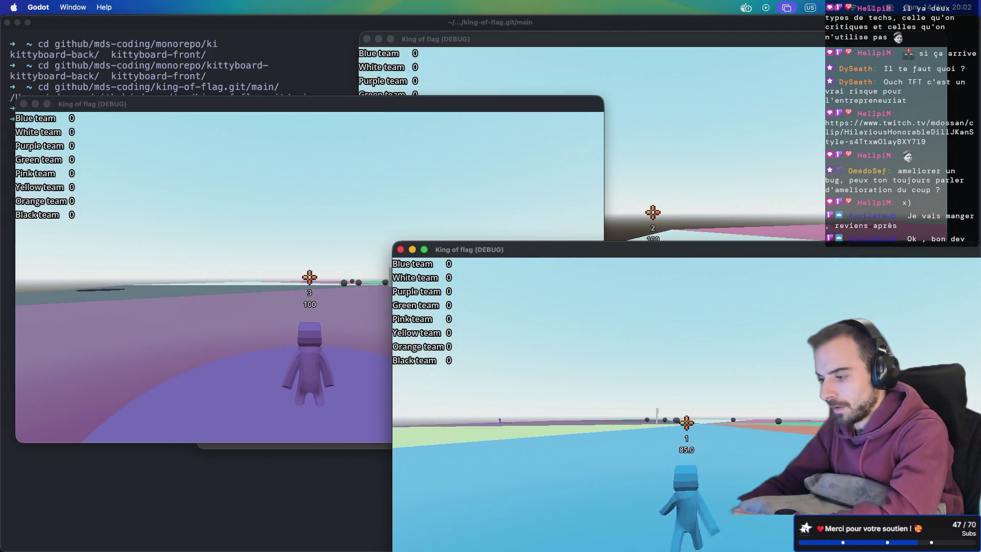
Walk the blue character to the pole and carry the flag.
key("d")
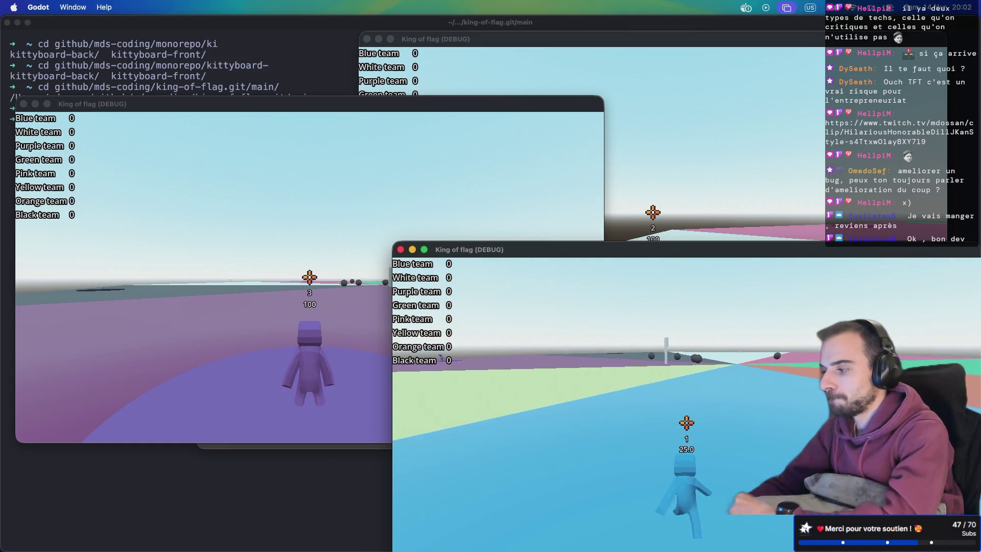
key("w")
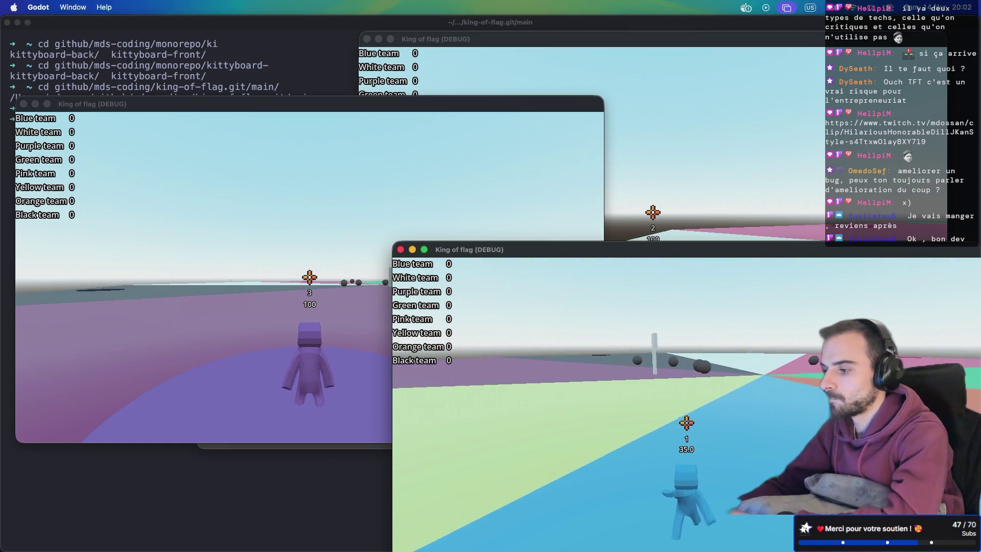
key("a")
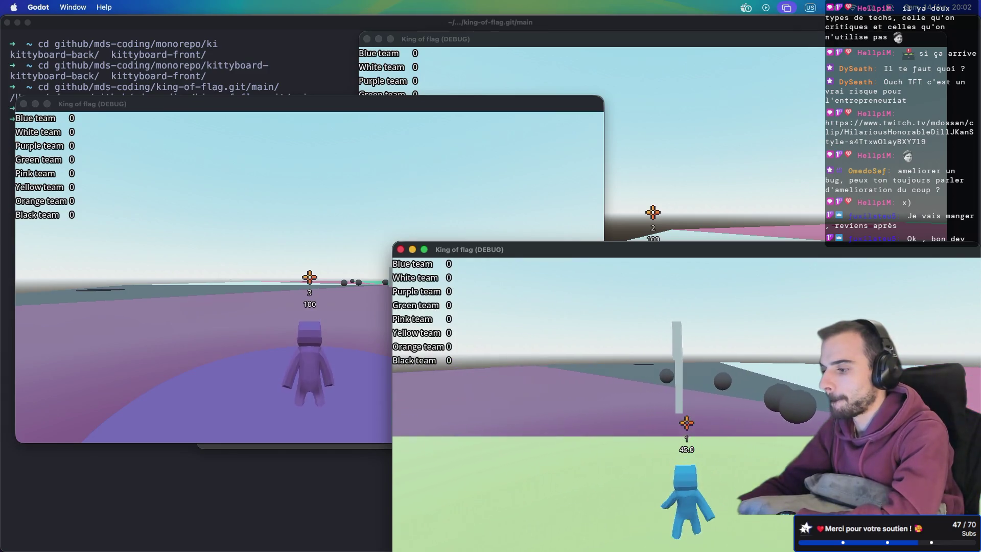
key("w")
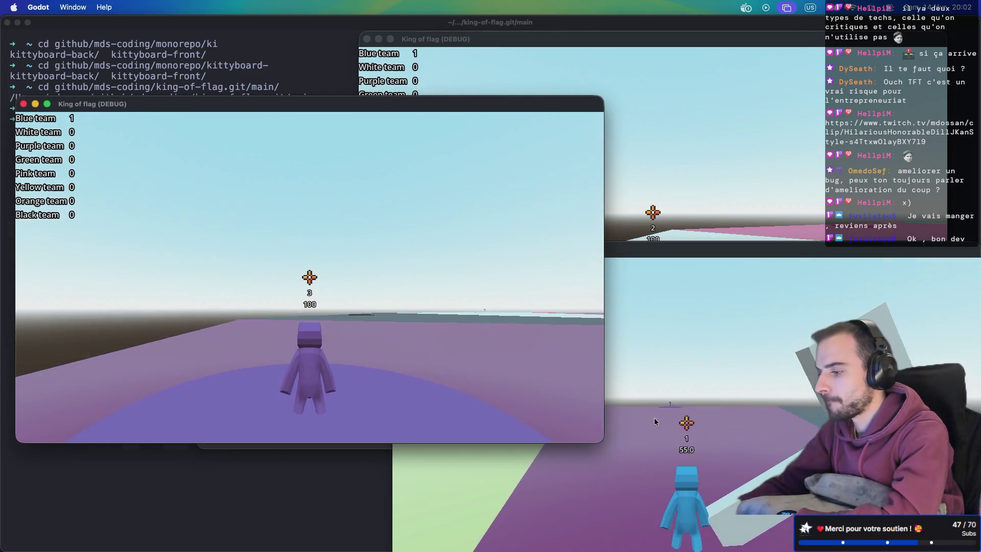
Run the purple character to the pole, knock over the blue carrier, and take the flag.
key("w")
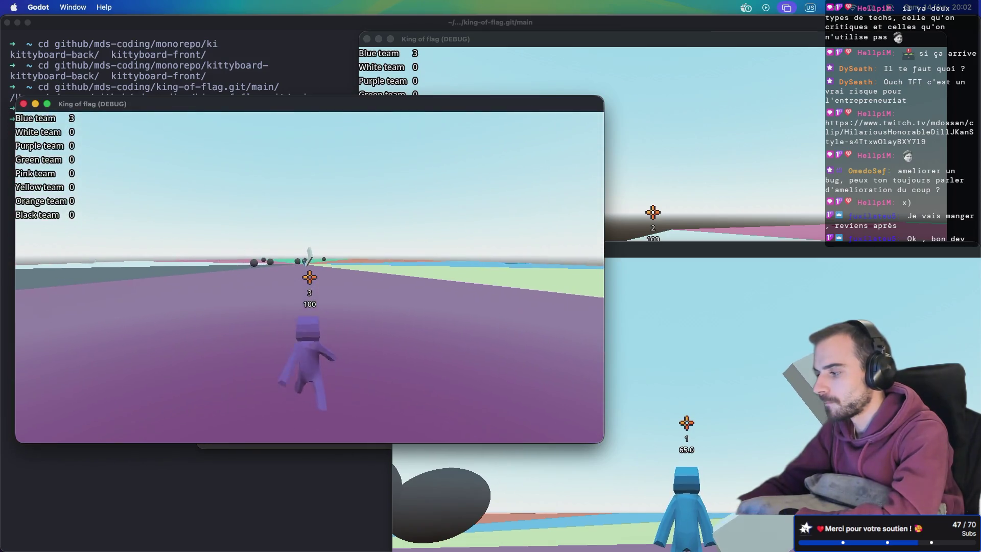
key("w")
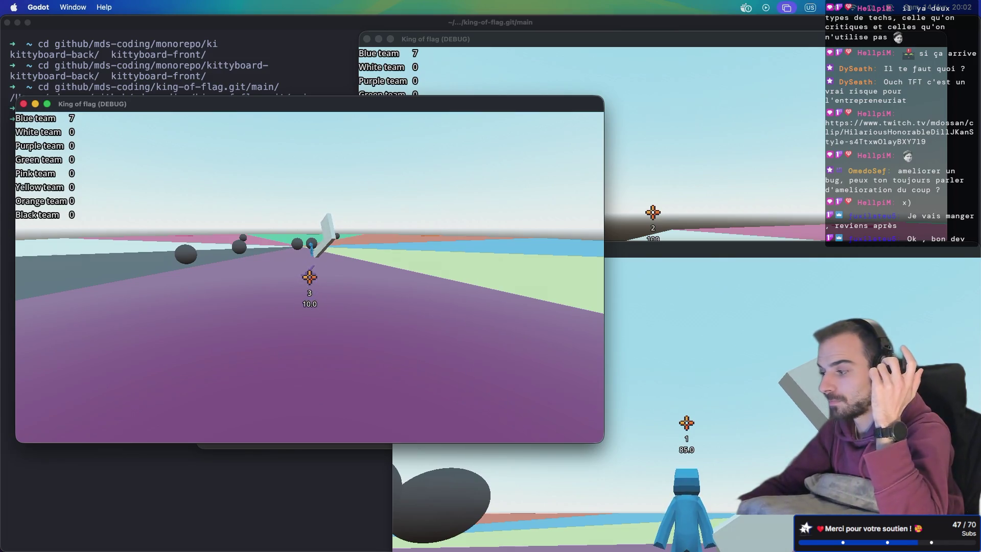
key("w")
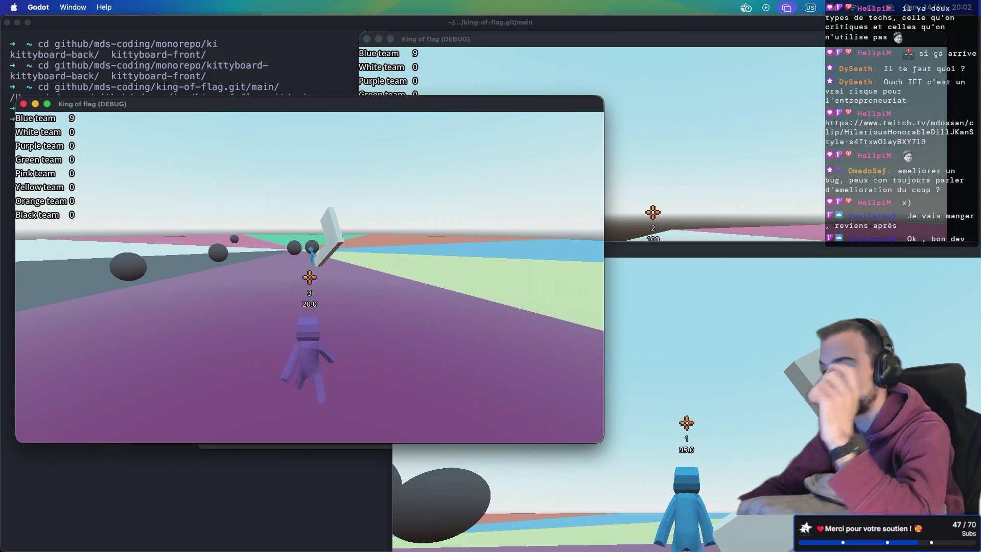
key("w")
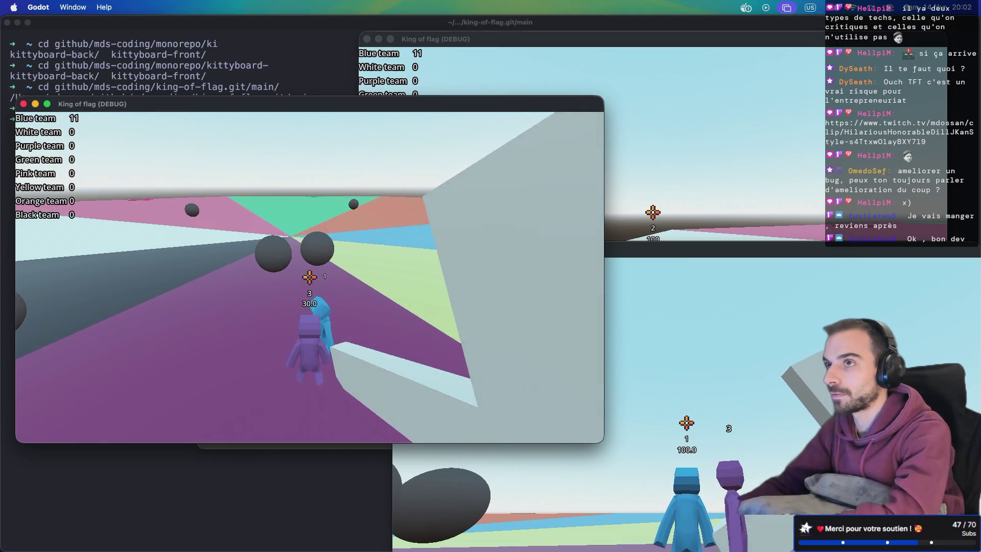
key("w")
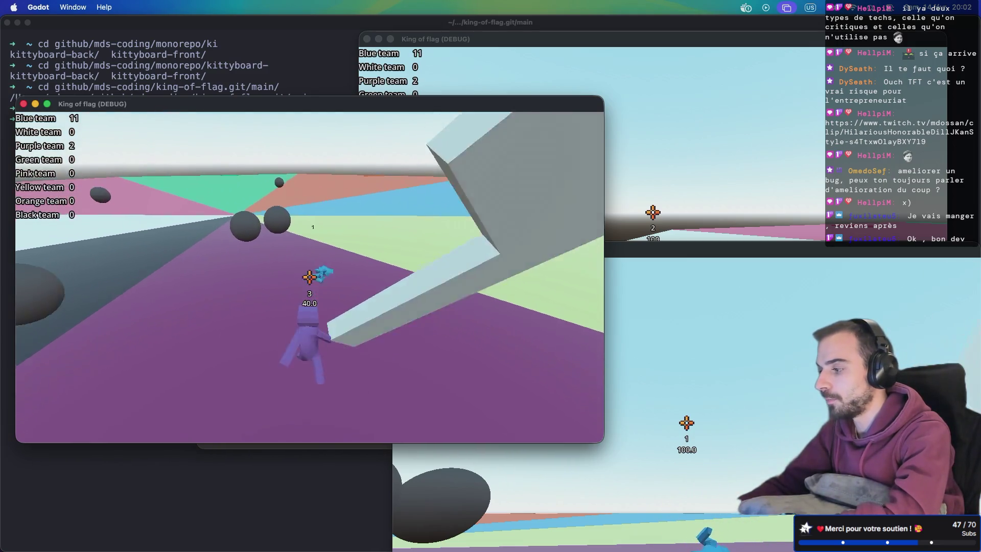
key("a")
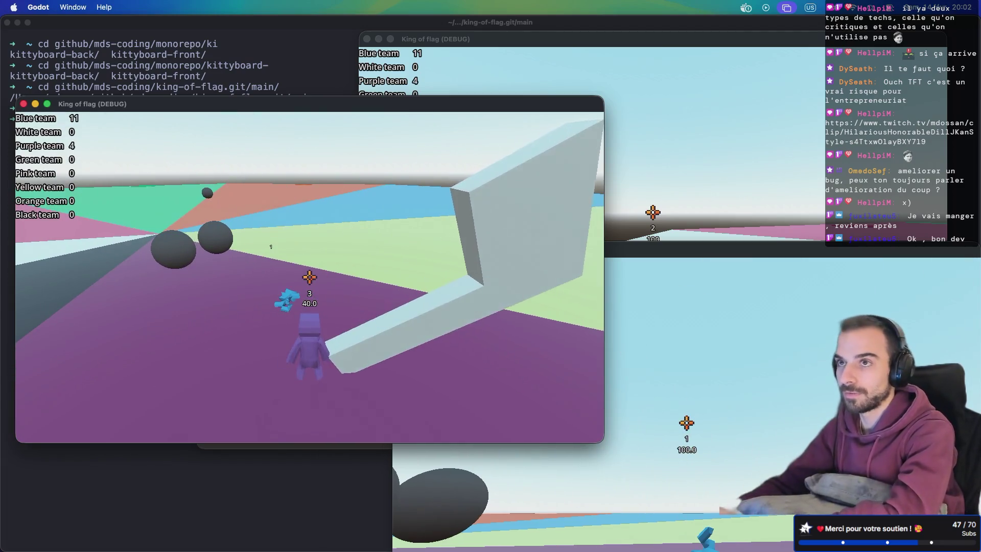
key("a")
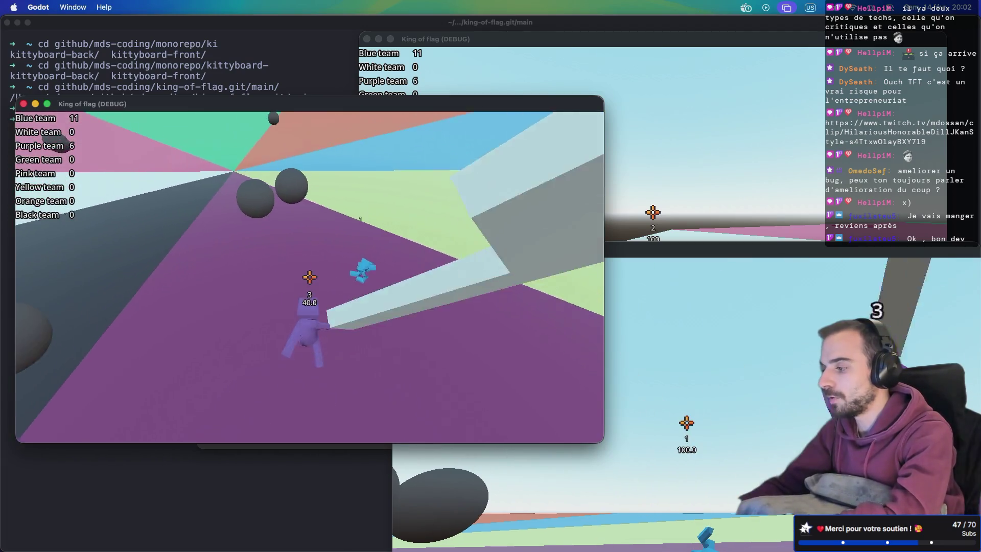
key("s")
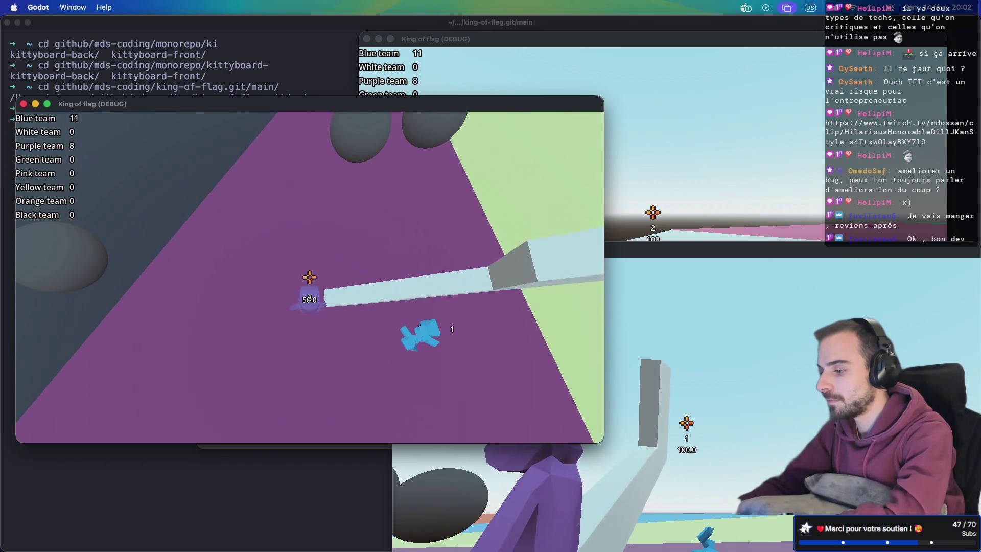
key("w")
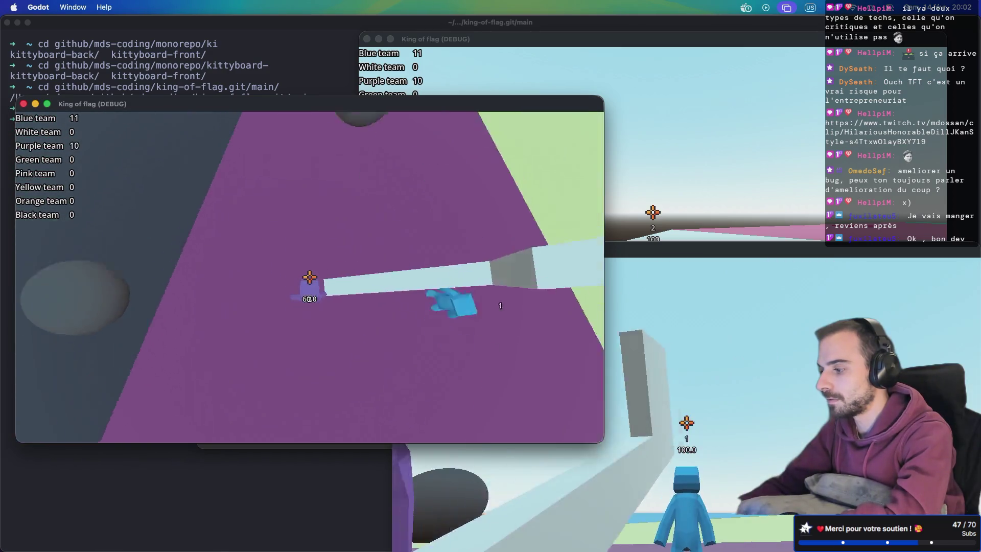
key("w")
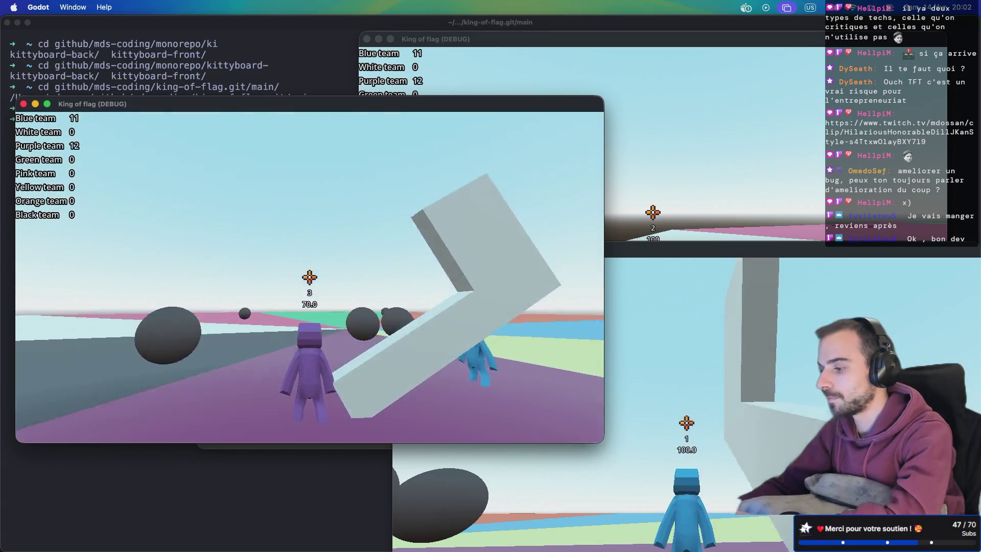
Switch to the top-right window and steer the white player.
key("super+Tab")
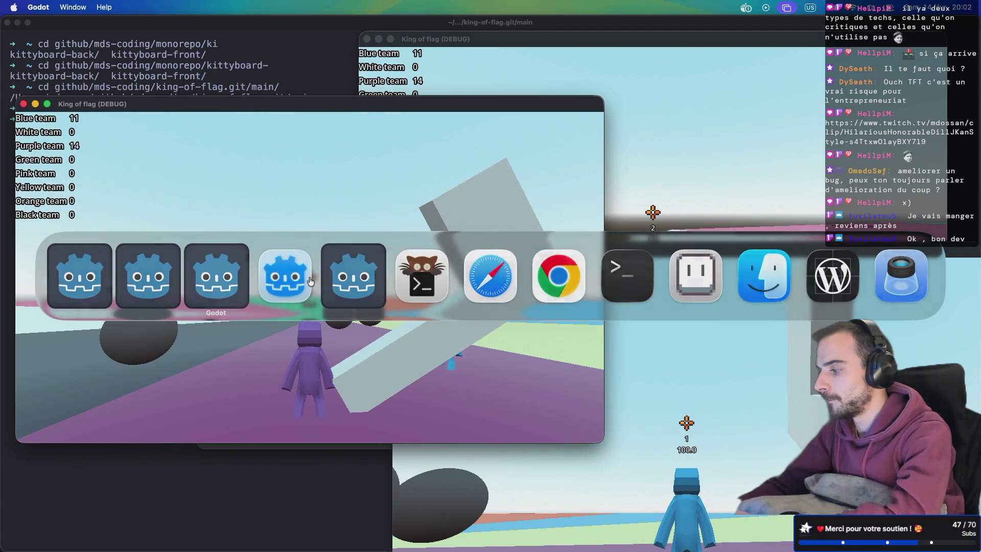
left_click(310, 281)
key("w")
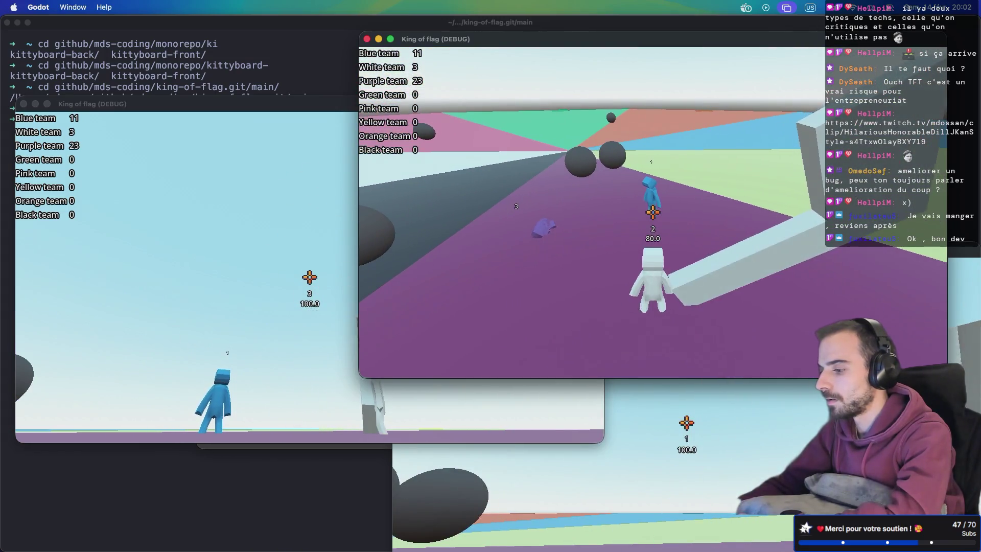
left_click(204, 281)
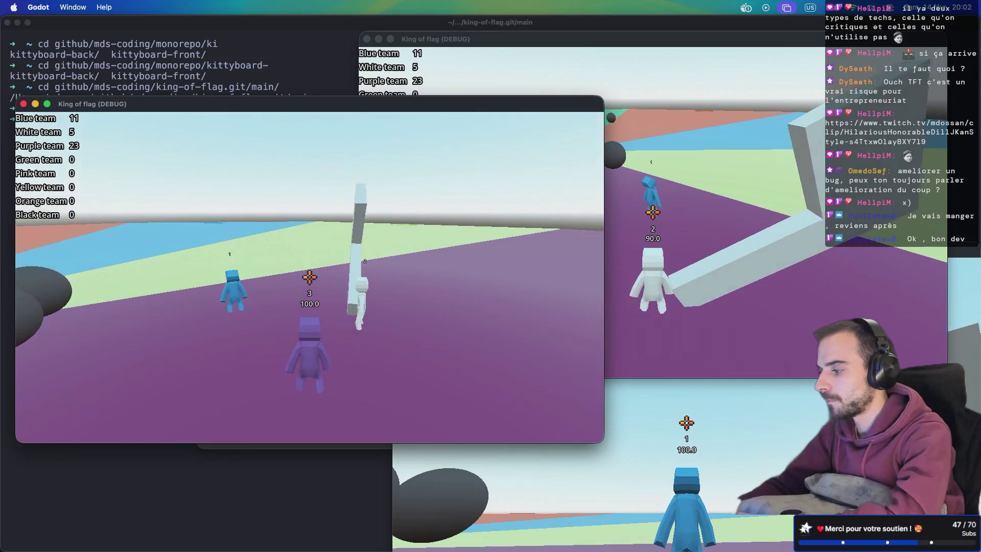
Cycle through the game windows, then stop the running game with Cmd+period.
key("super+Tab")
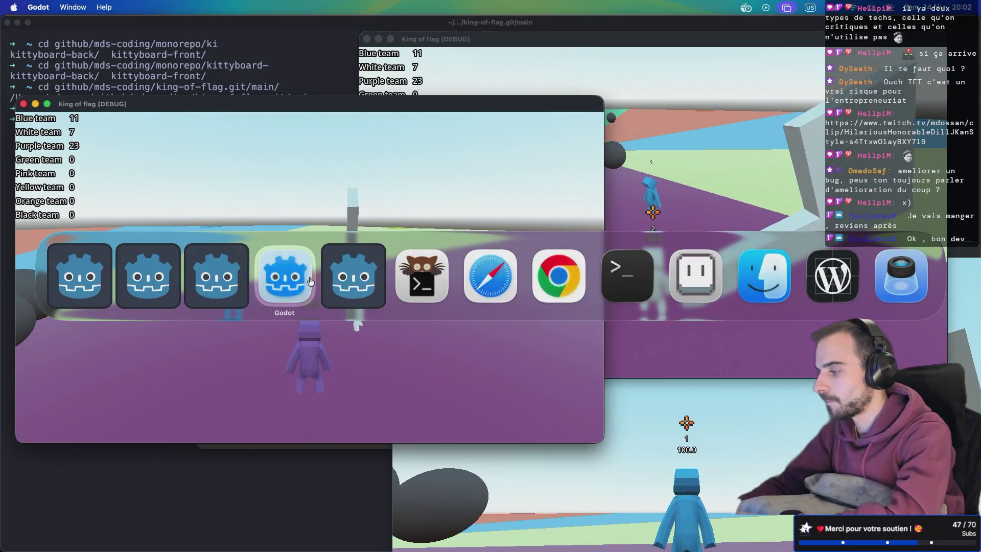
left_click(310, 281)
key("super+Tab")
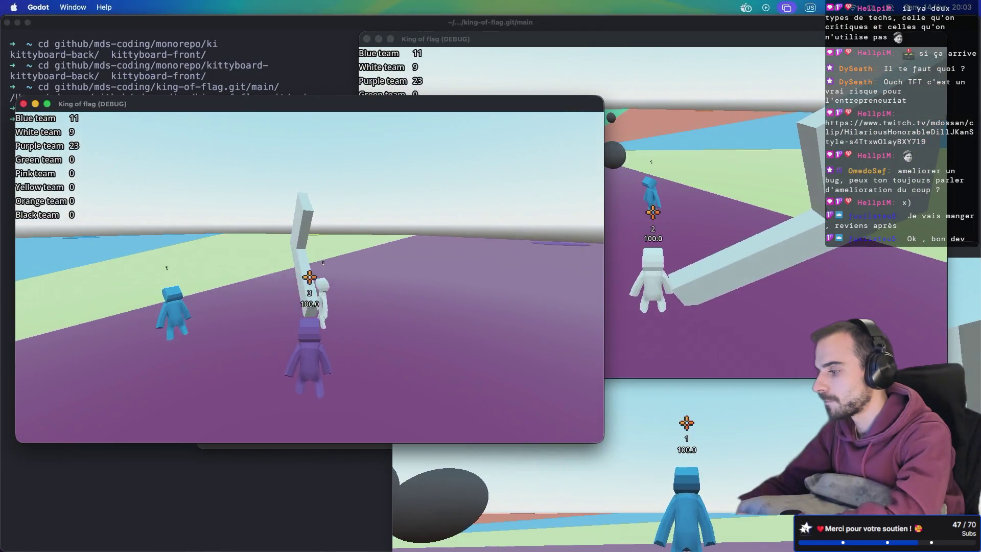
key("super+Tab")
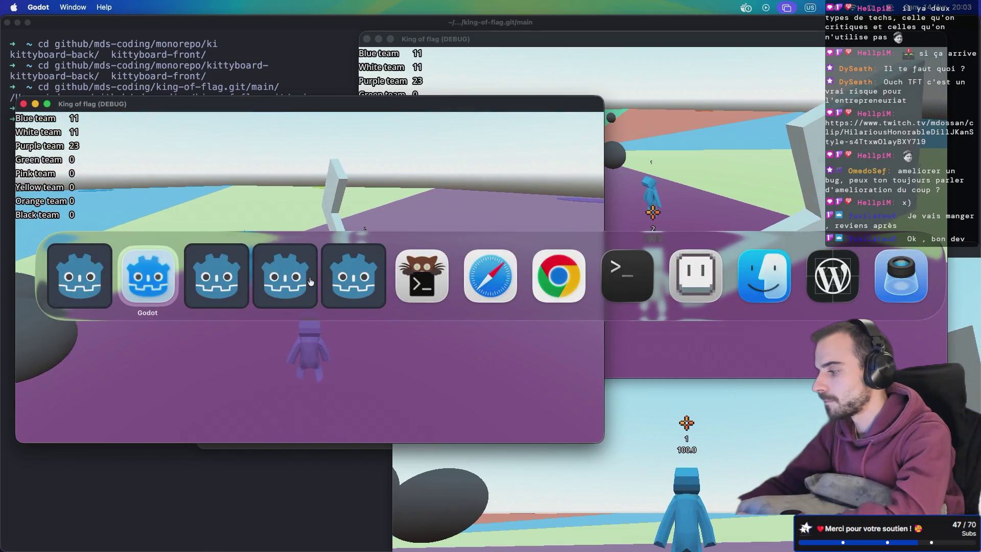
key("super+Tab")
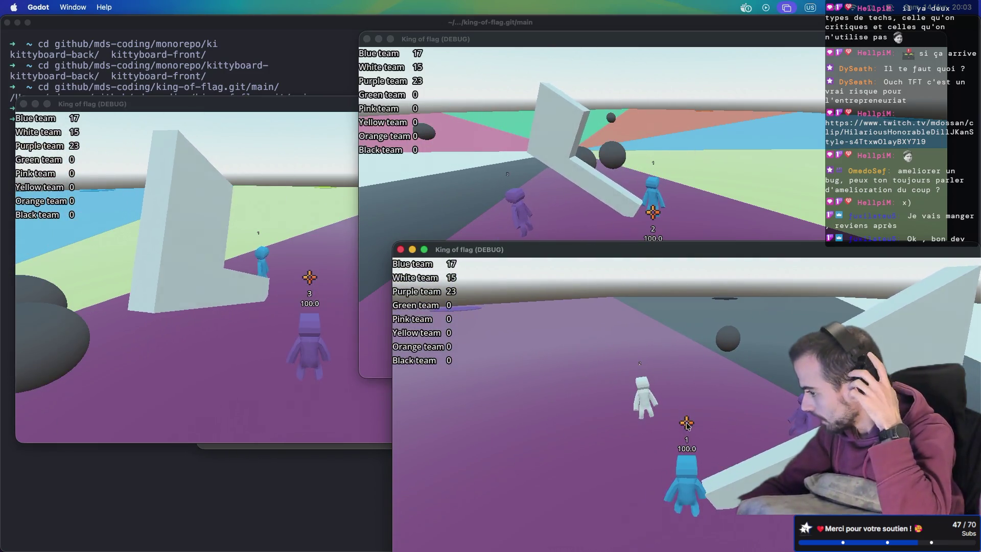
key("super+period")
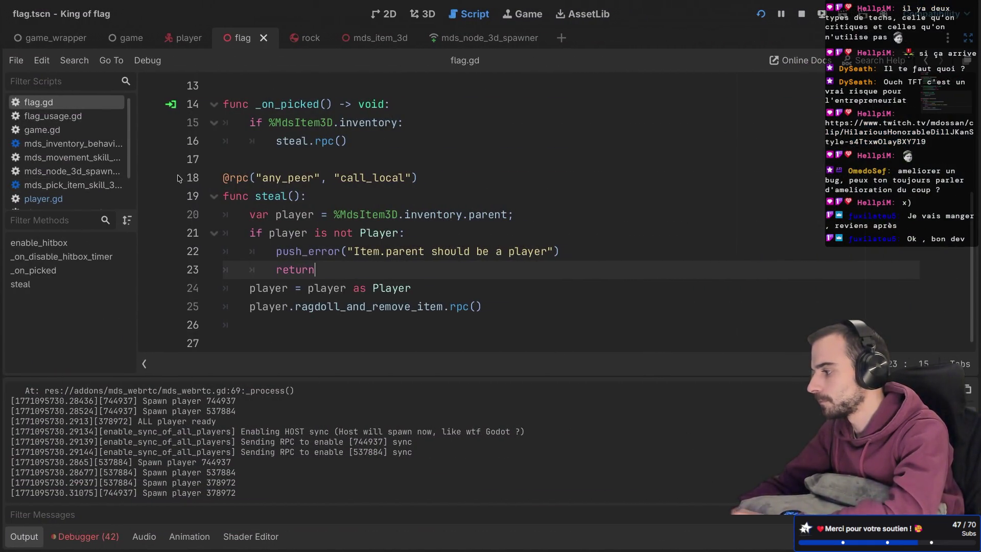
Change player.gd line 143 from consume_stamina(5) to consume_stamina(3) and run the project.
left_click(63, 196)
scroll(304, 210, "down", 6)
scroll(303, 210, "down", 5)
type("%MdsStaminaLogic.consume_stamina(3)")
left_click(464, 156)
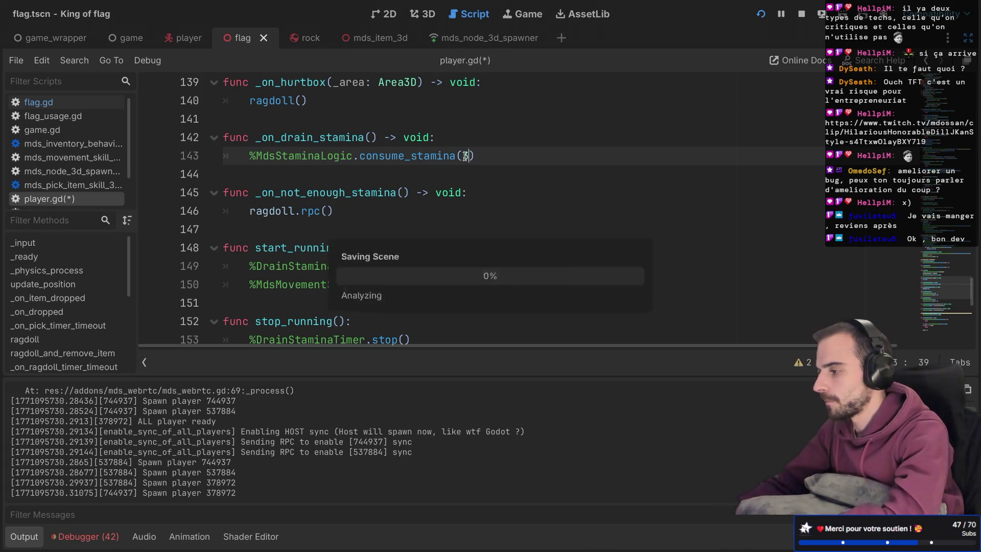
left_click(764, 18)
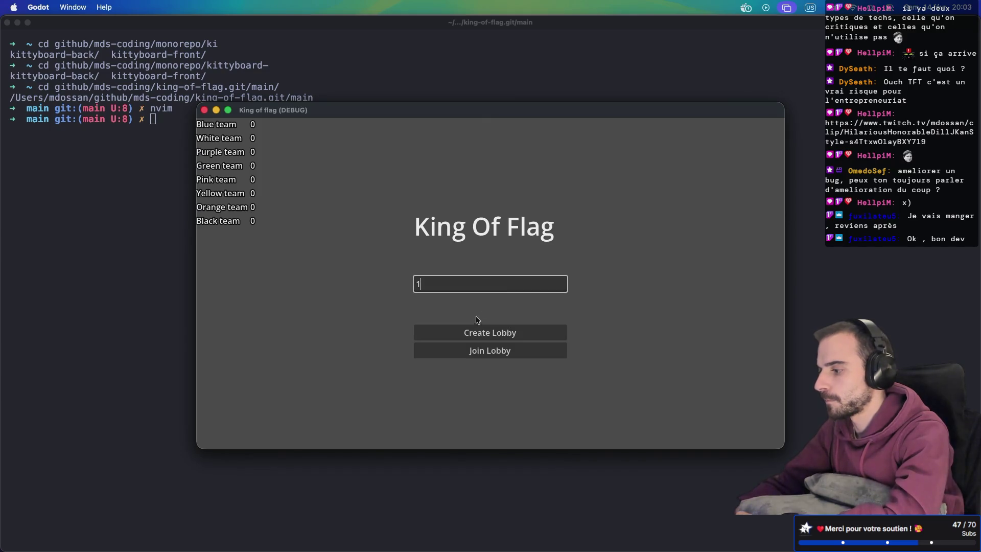
Start a solo lobby game and sprint toward the flag until stamina drops to 3.
left_click(478, 332)
left_click(492, 302)
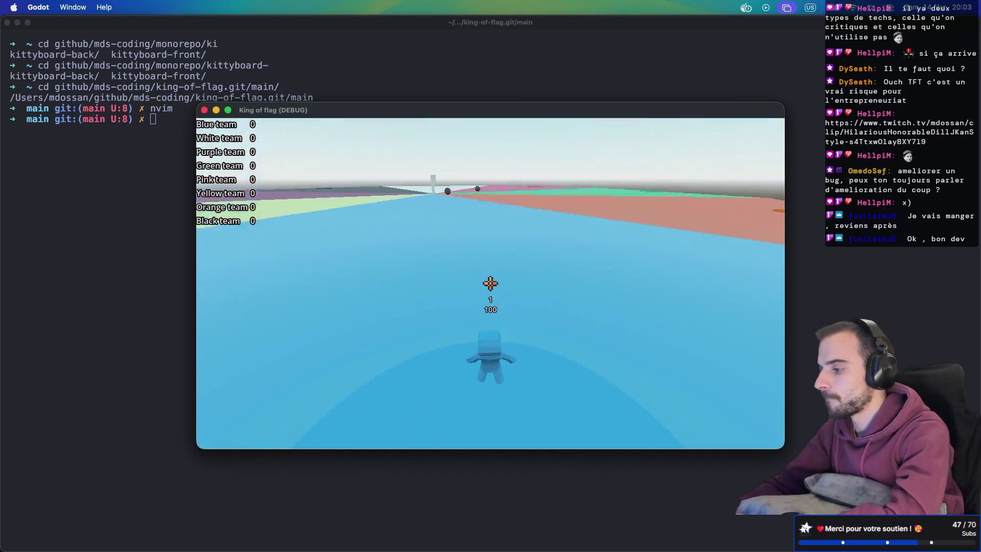
key("w")
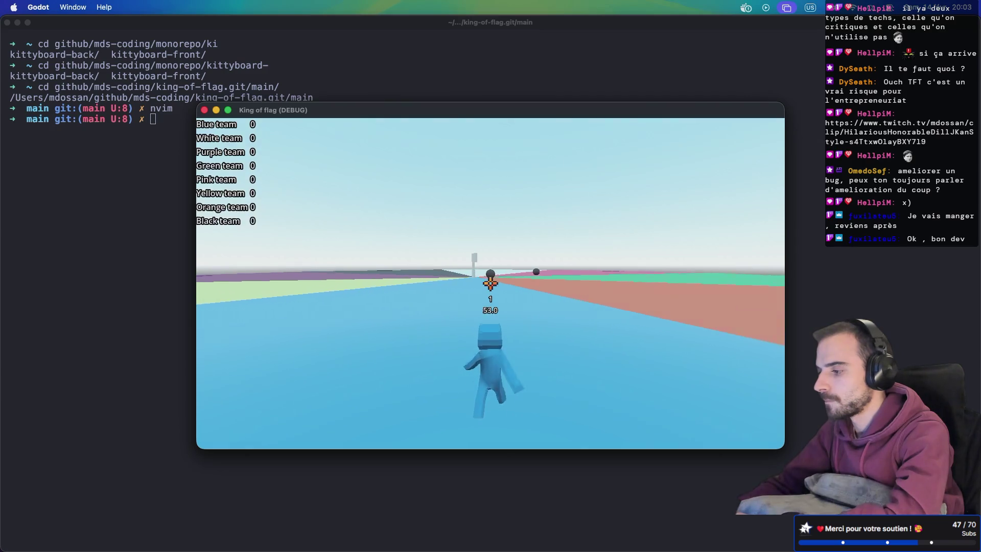
key("w")
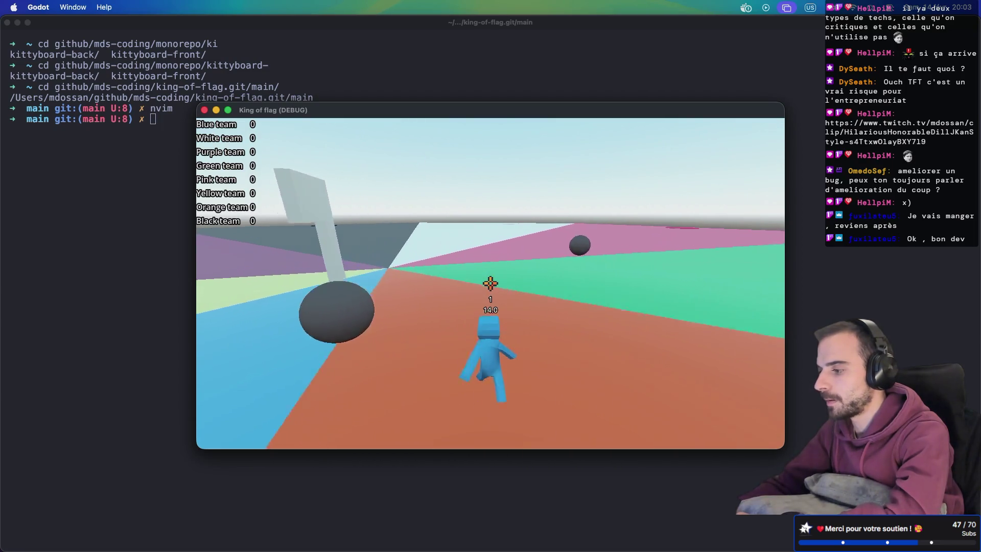
key("ctrl+Right")
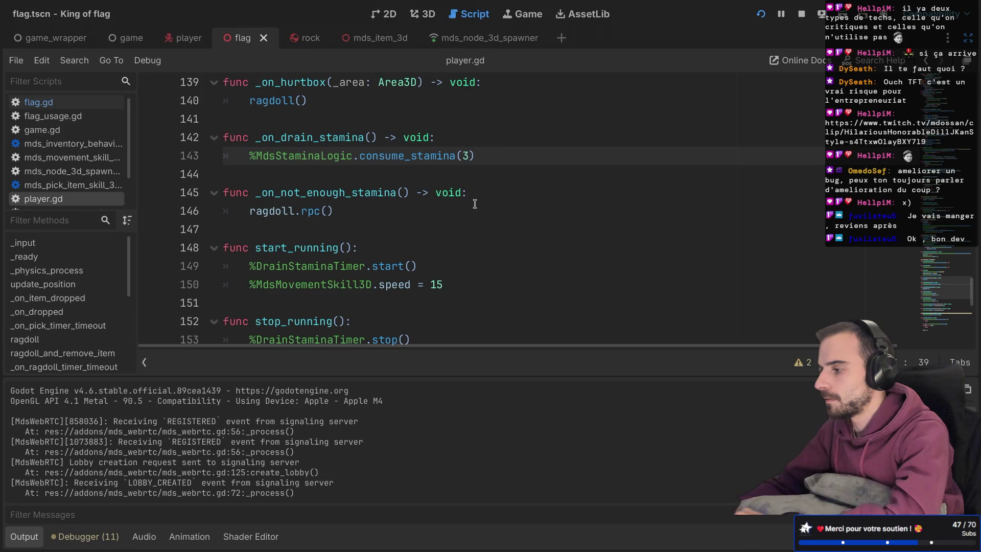
scroll(475, 204, "down", 3)
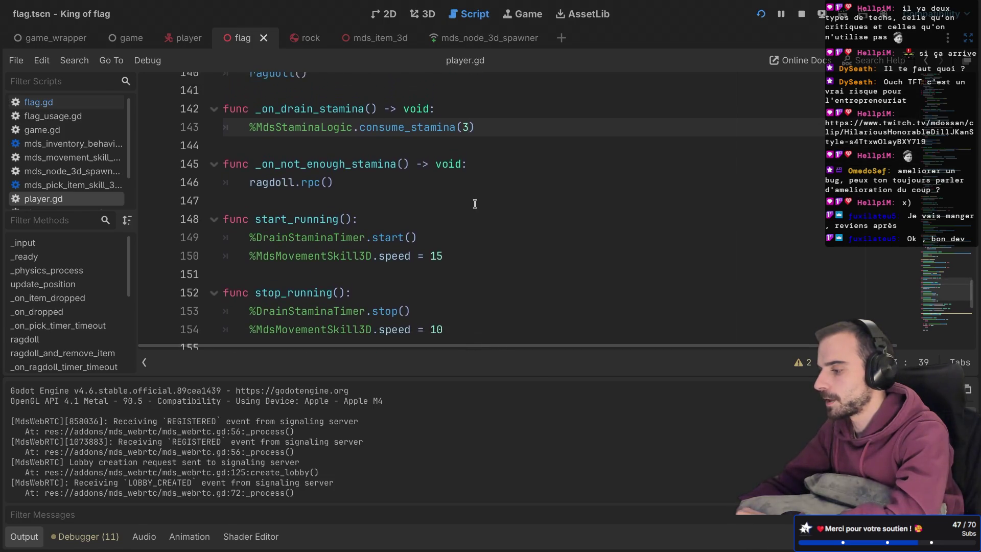
scroll(474, 204, "down", 3)
scroll(762, 129, "up", 7)
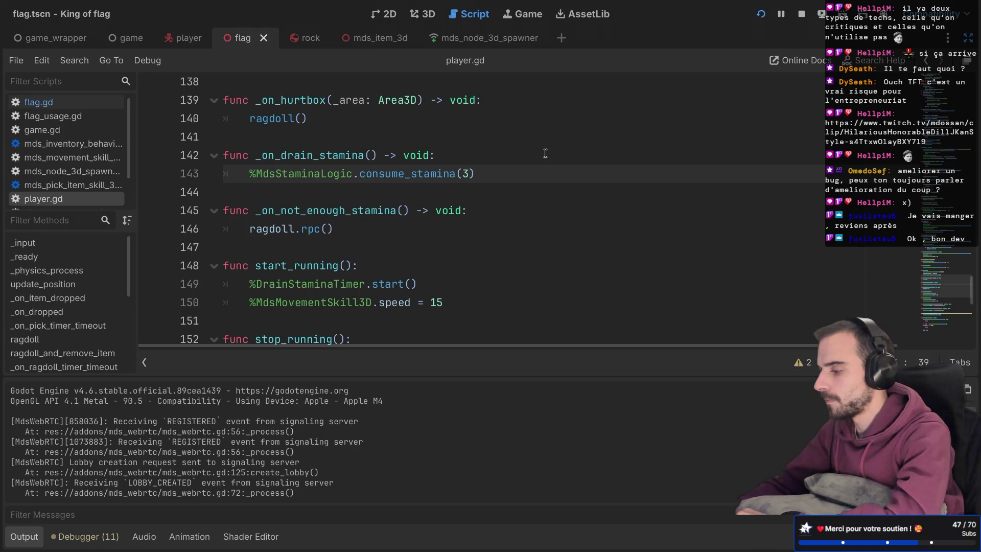
left_click(760, 20)
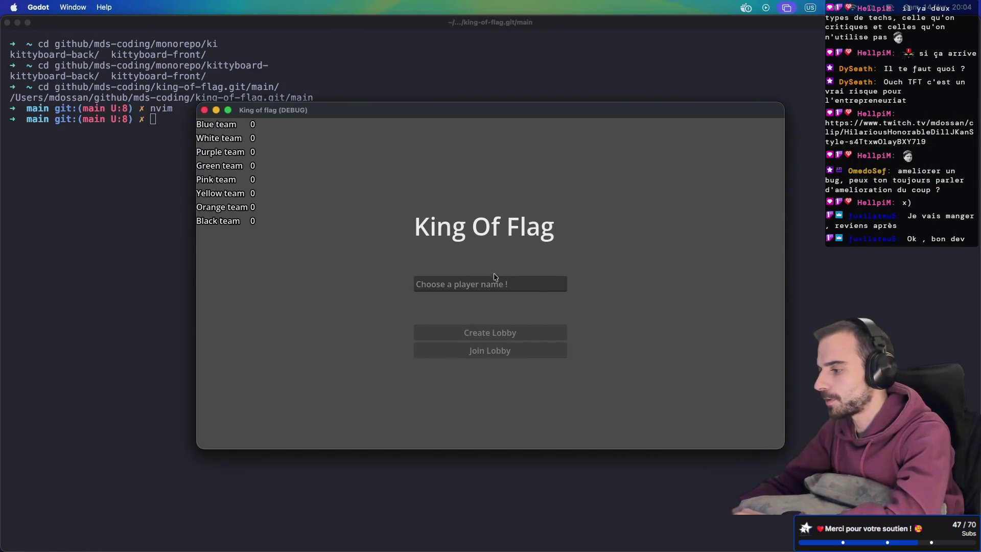
Create a lobby as player 123 and start the game.
type("123")
left_click(470, 336)
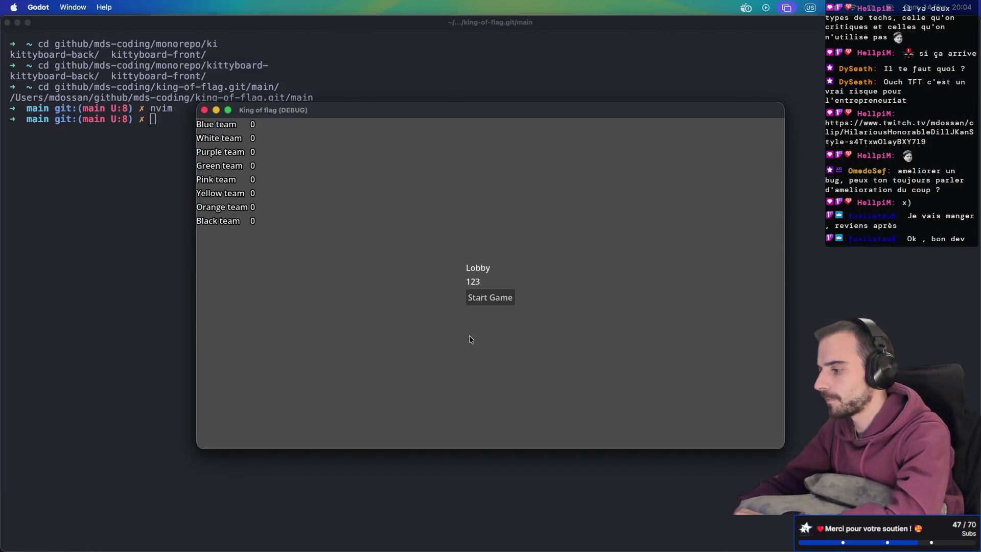
left_click(495, 301)
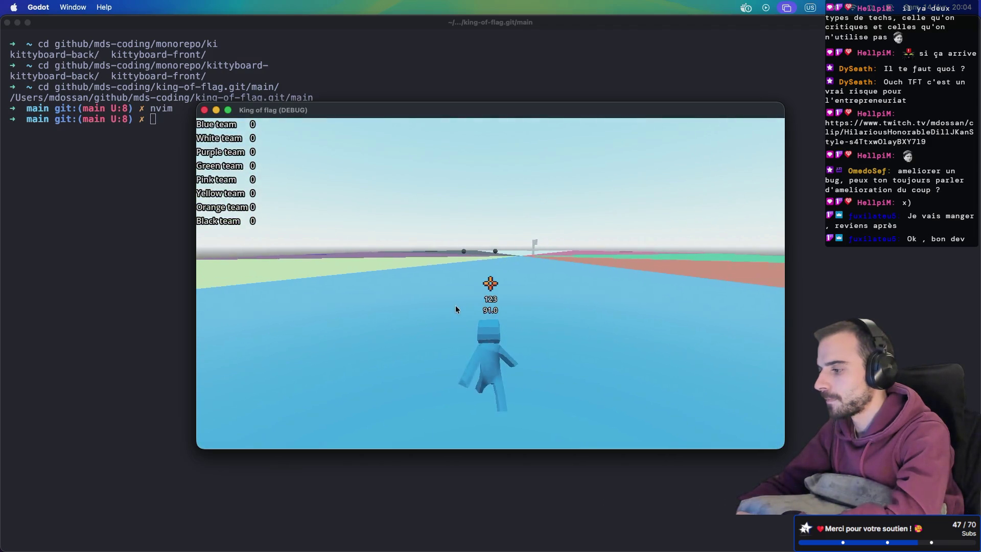
Run into the flag, carry it past the wall, then return to player.gd.
key("w")
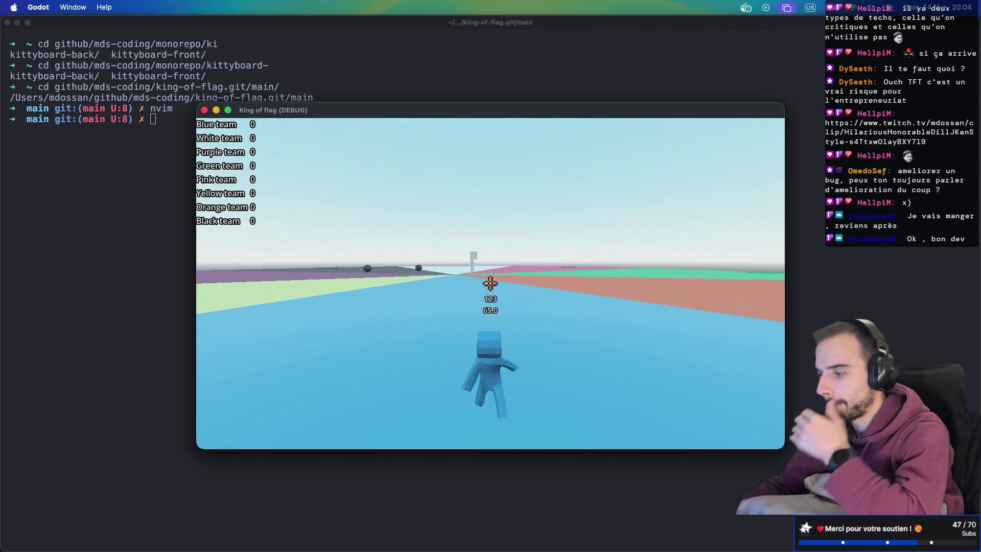
key("w")
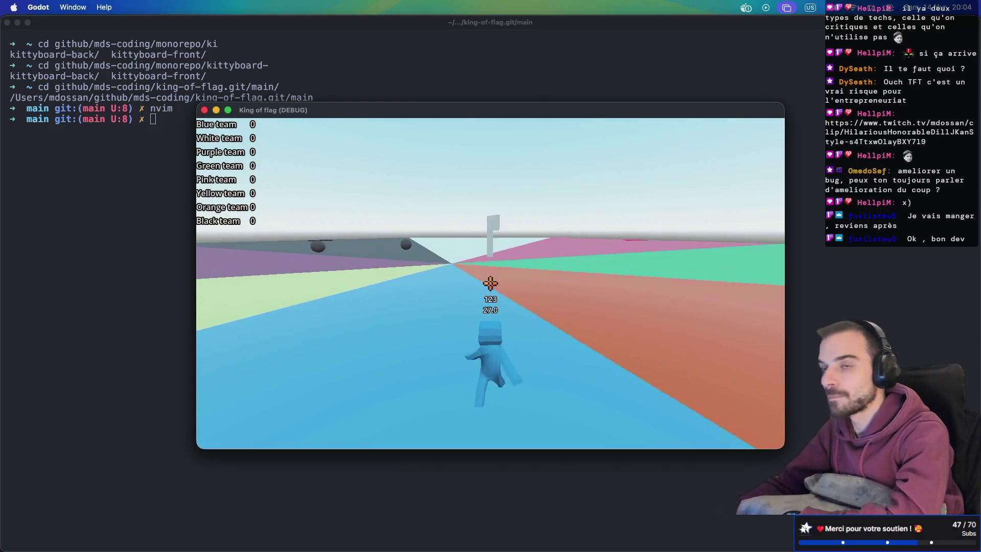
key("w")
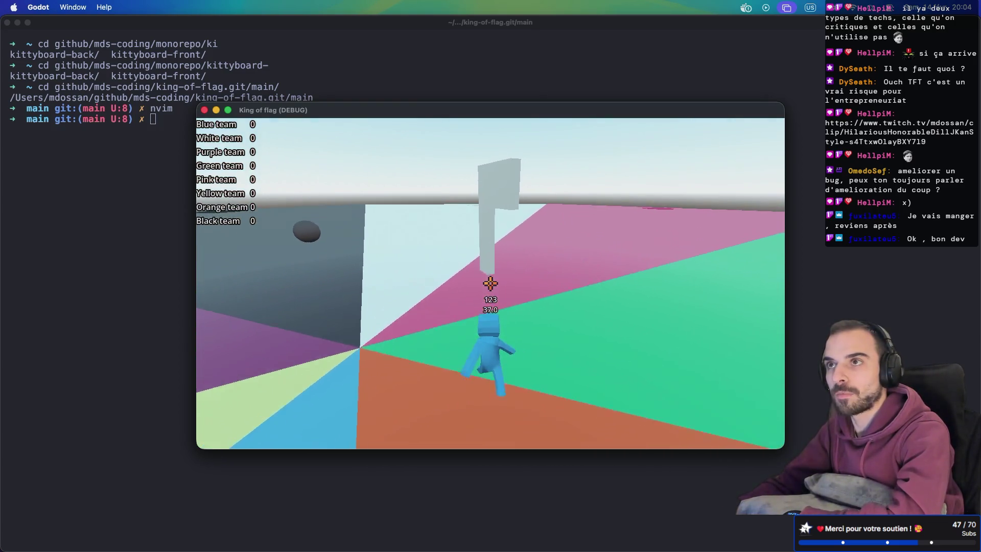
key("w")
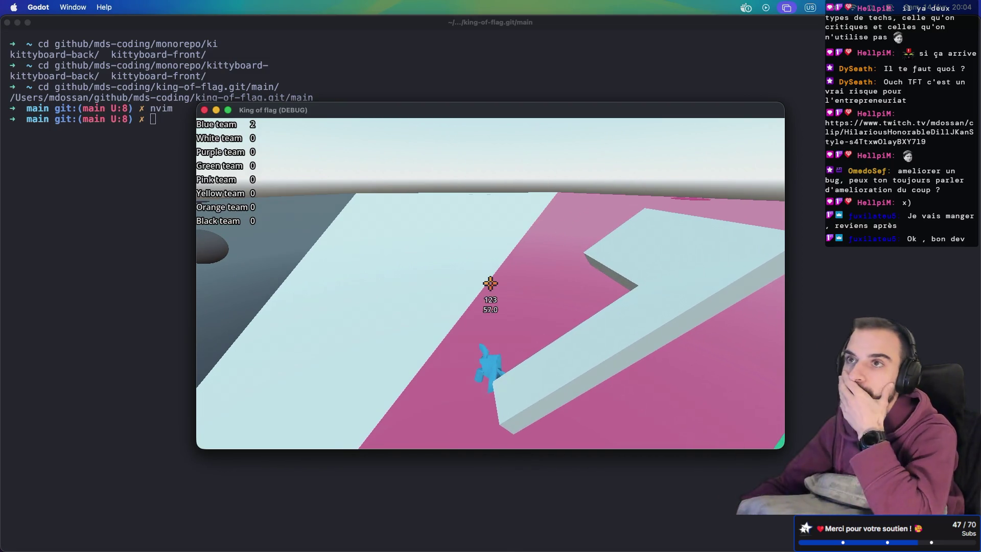
key("d")
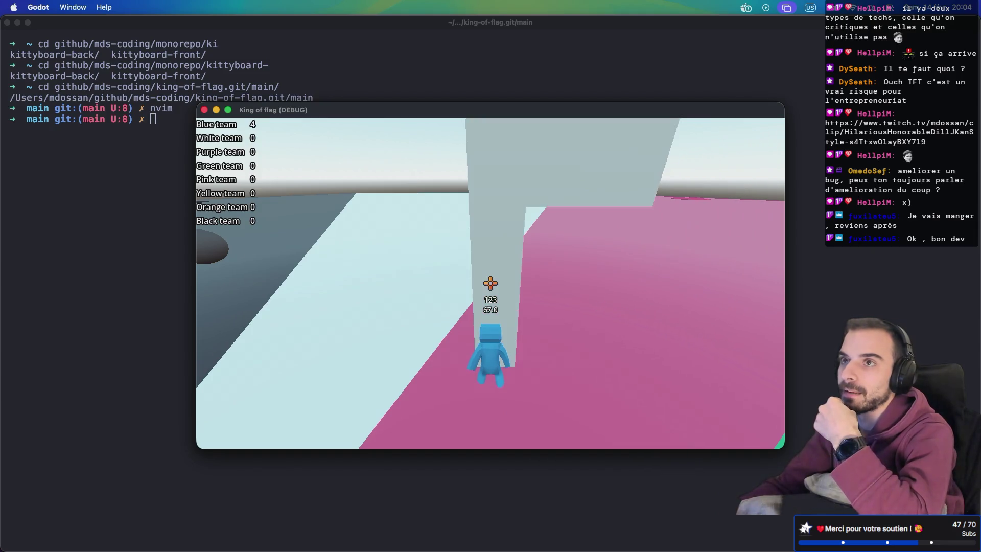
key("d")
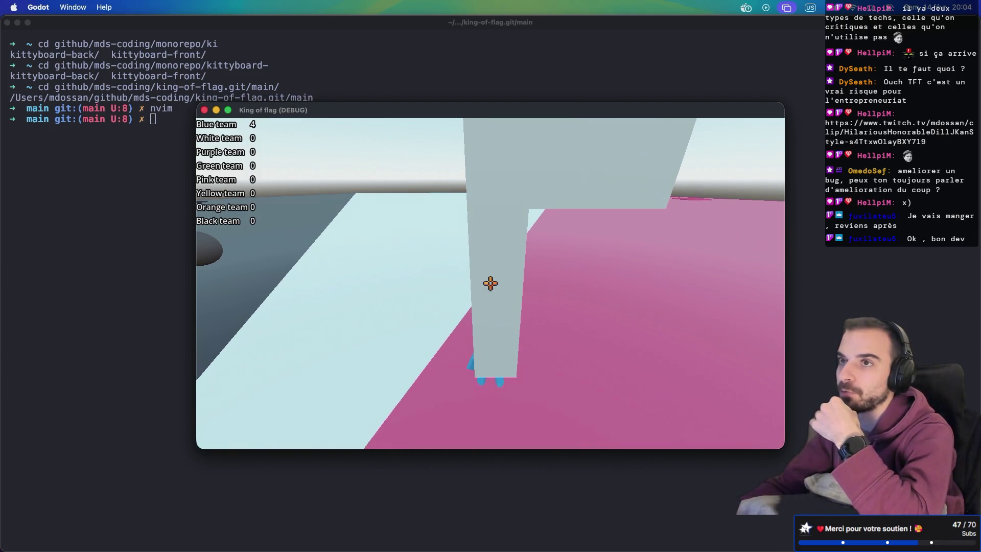
key("d")
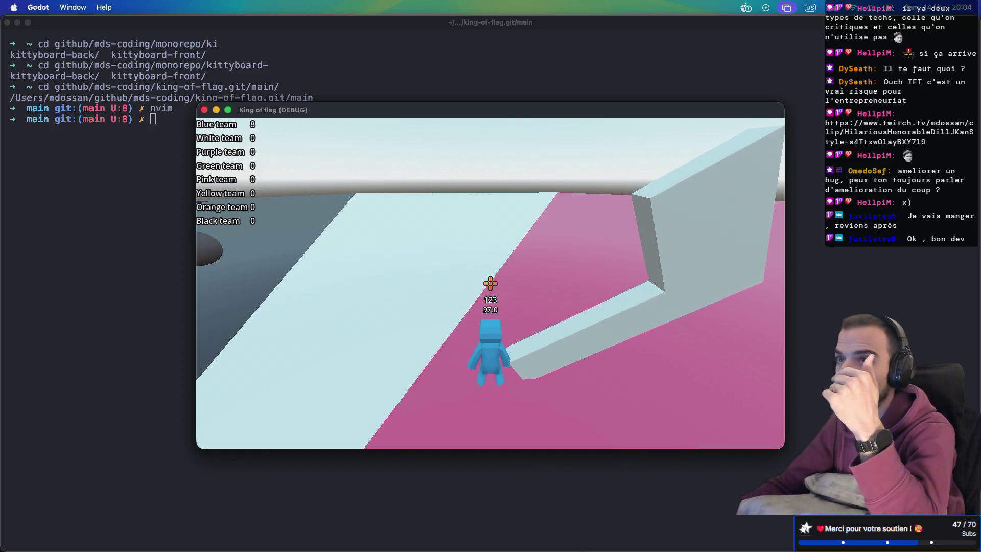
key("ctrl+Right")
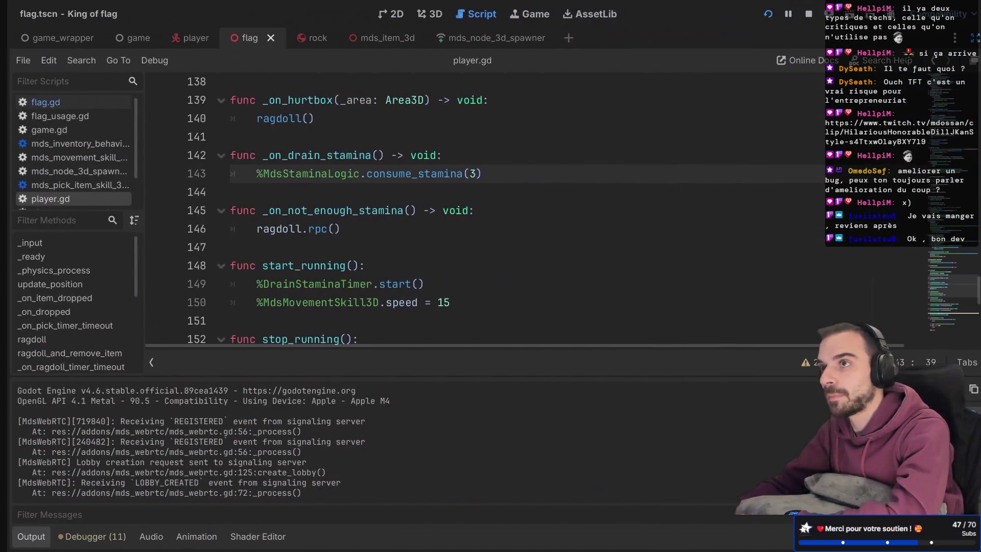
Open mds_pick_item_skill_3d.gd from the player scene in a distraction-free script view.
left_click(26, 542)
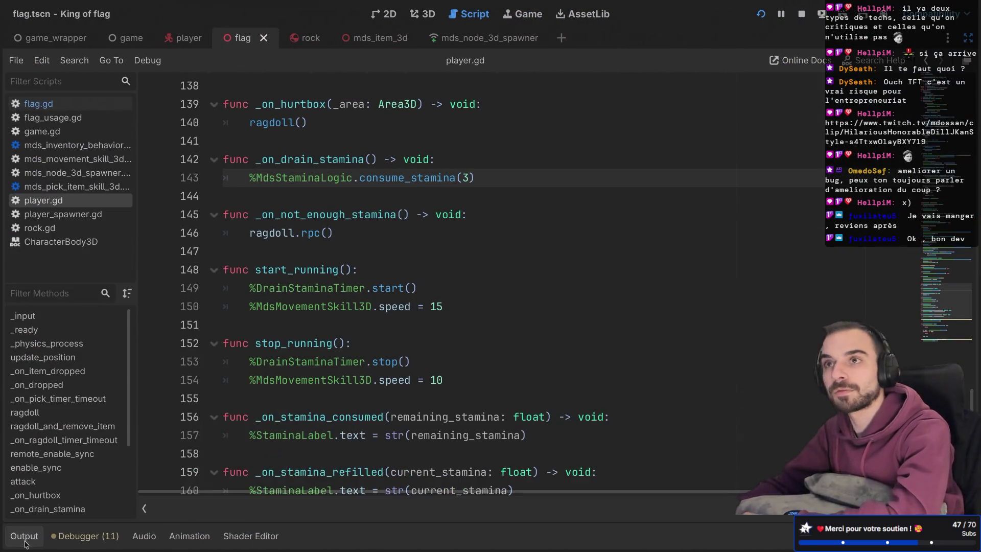
key("ctrl+shift+F11")
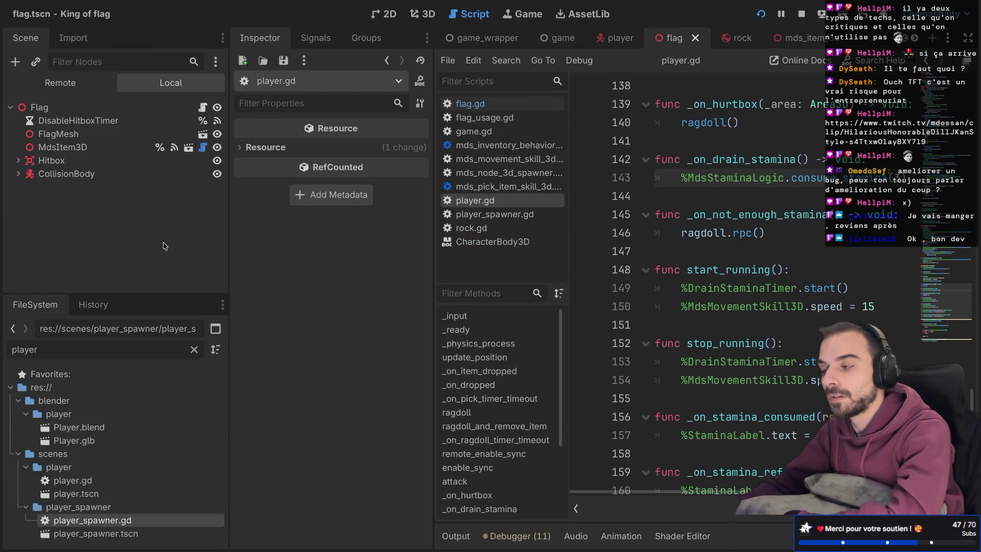
left_click(622, 41)
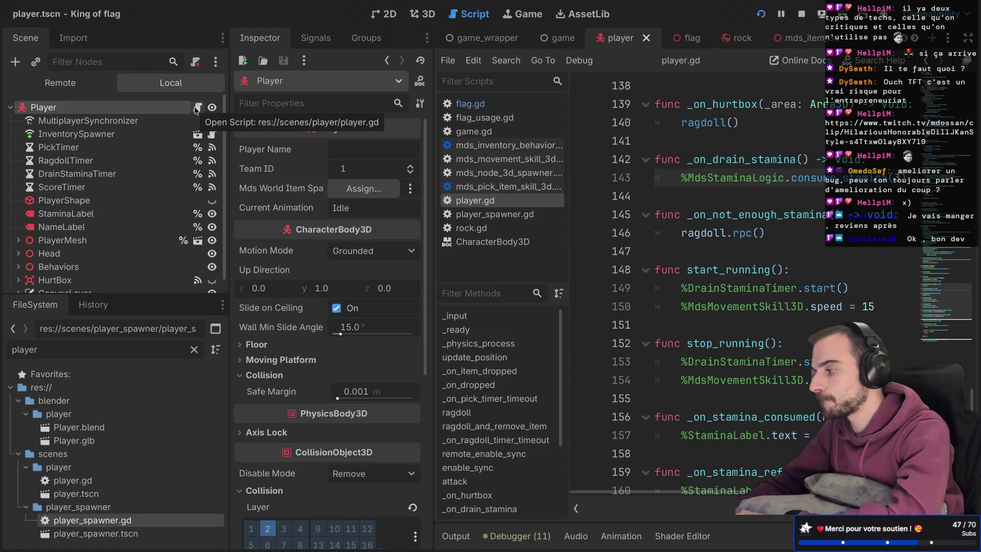
scroll(117, 205, "down", 1)
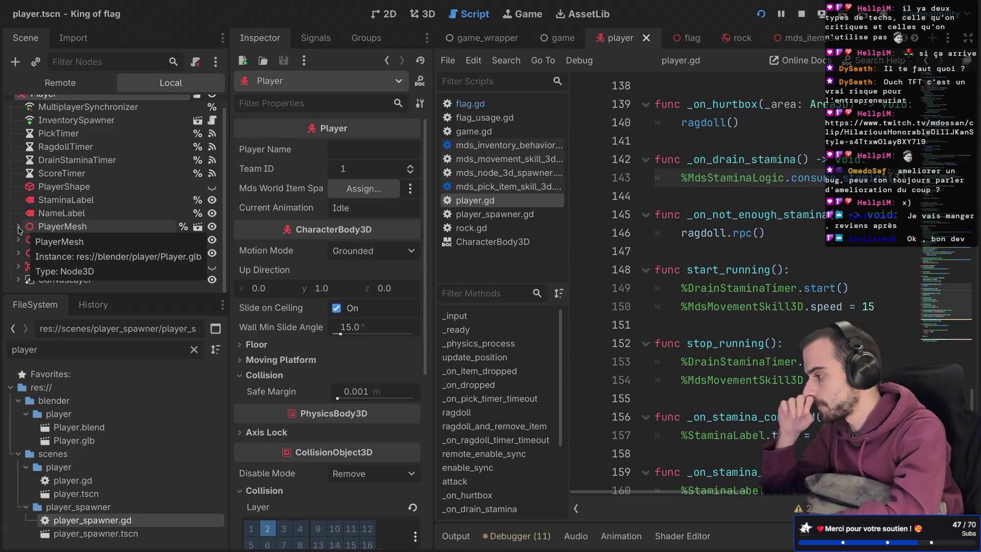
left_click(460, 186)
key("ctrl+shift+F11")
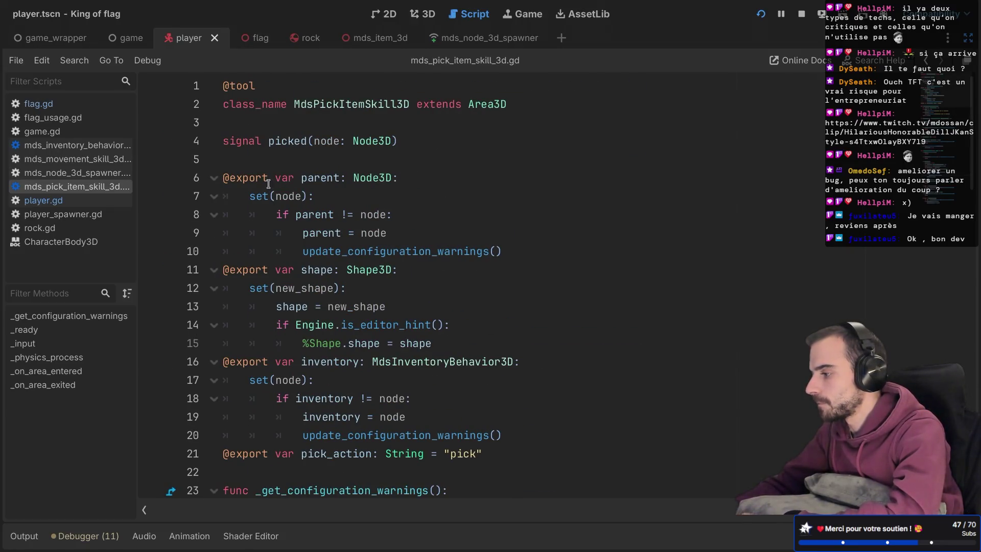
left_click(375, 166)
key("Return")
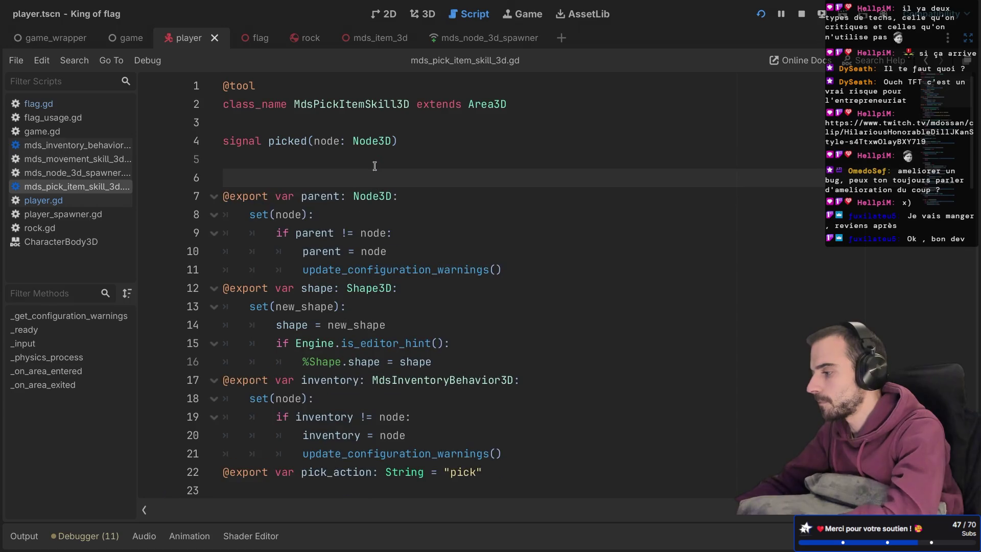
type("@export var disabled: bool = false")
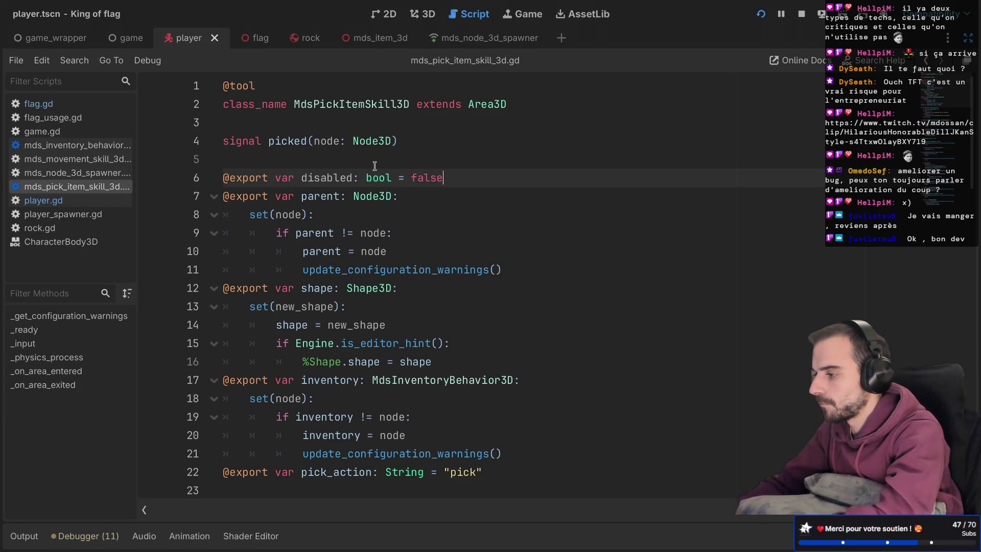
left_click(448, 144)
Add an 'if disabled: return' check after the authority check in _input.
scroll(448, 146, "down", 7)
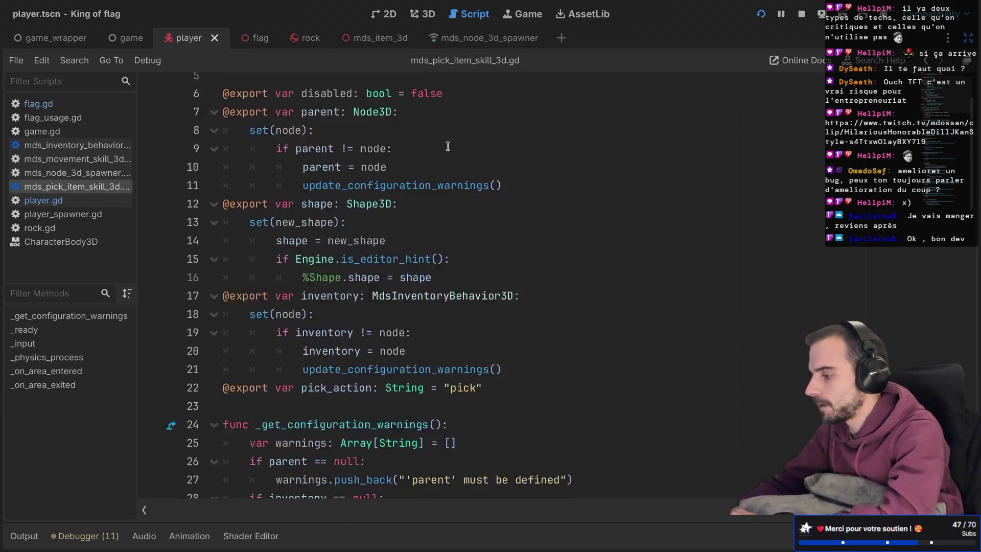
scroll(421, 146, "down", 5)
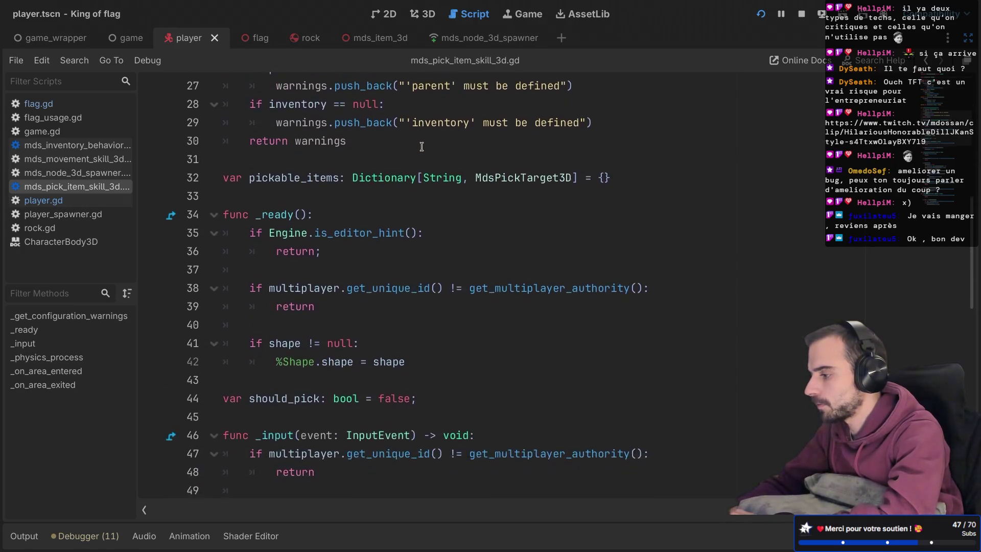
scroll(421, 146, "down", 2)
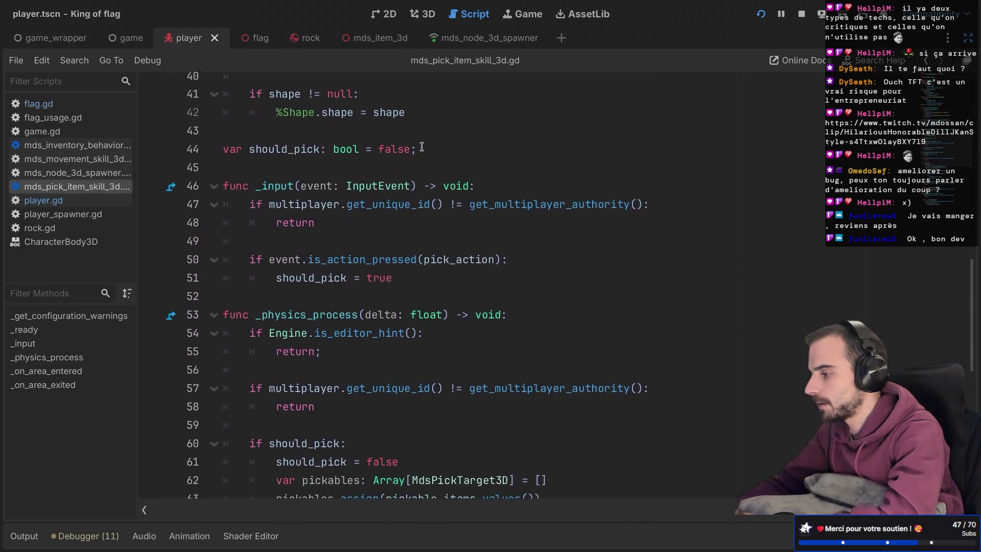
left_click(381, 195)
key("Return")
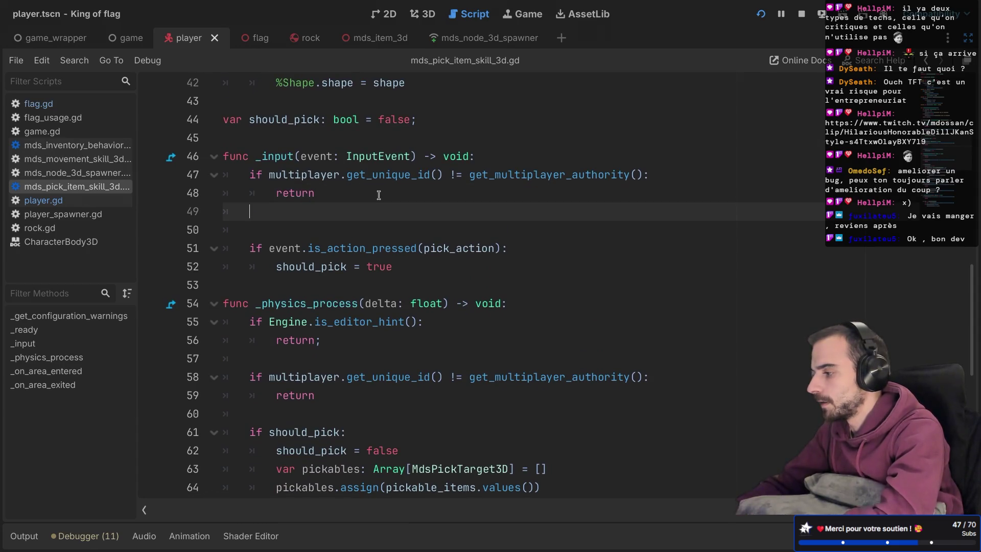
key("Return")
type("if di")
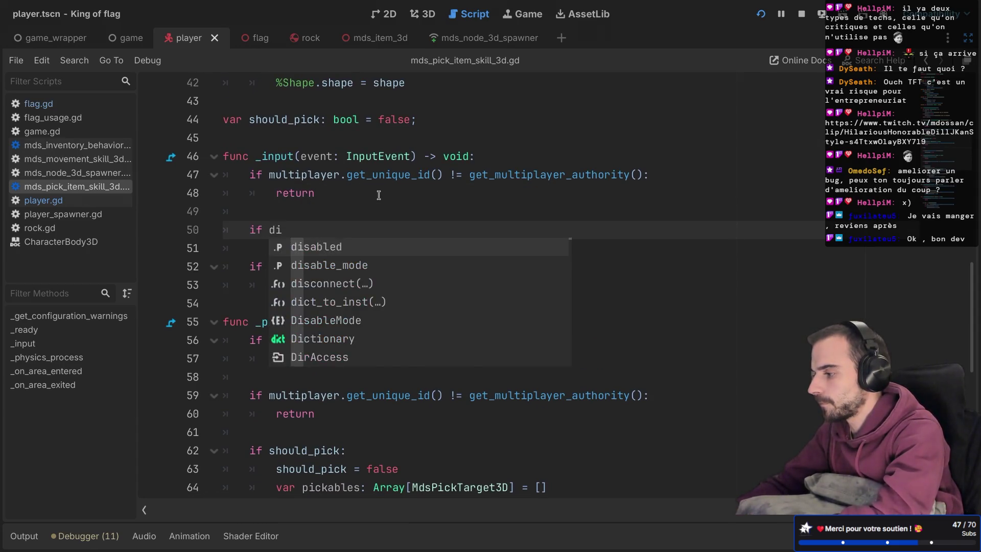
key("Return")
type(":")
key("Return")
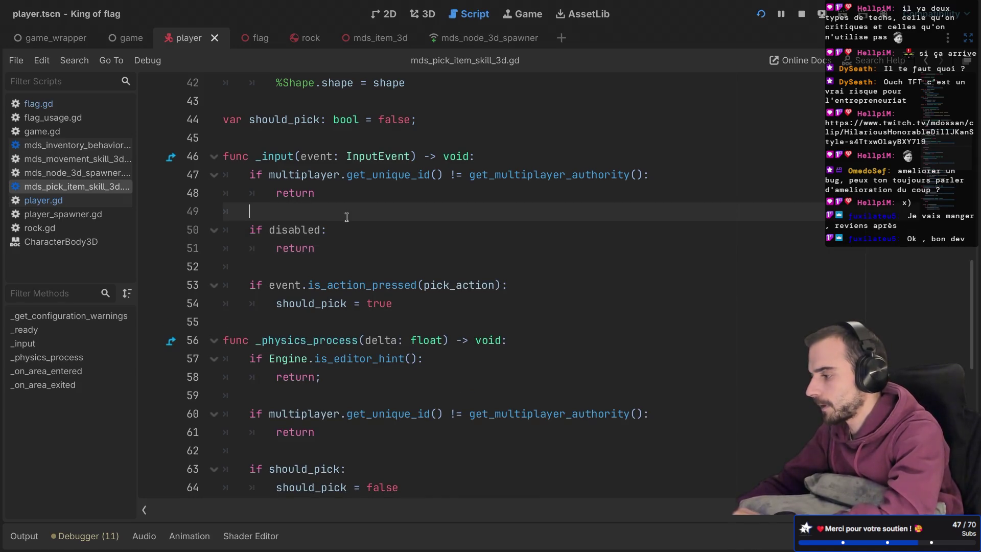
Save the pick-item skill script and go back to player.gd.
scroll(358, 209, "down", 9)
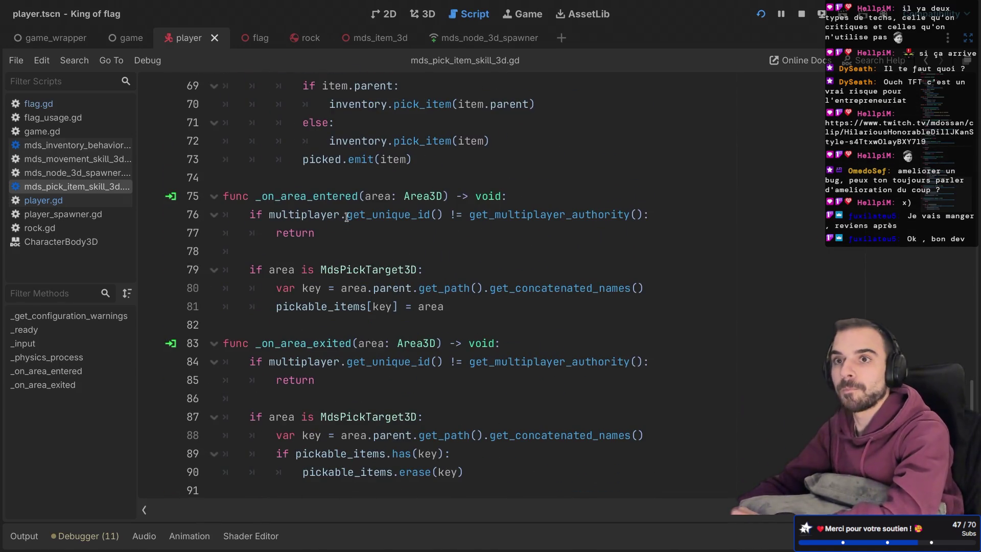
scroll(347, 217, "up", 5)
scroll(347, 217, "up", 10)
key("ctrl+s")
scroll(347, 217, "up", 2)
left_click(70, 203)
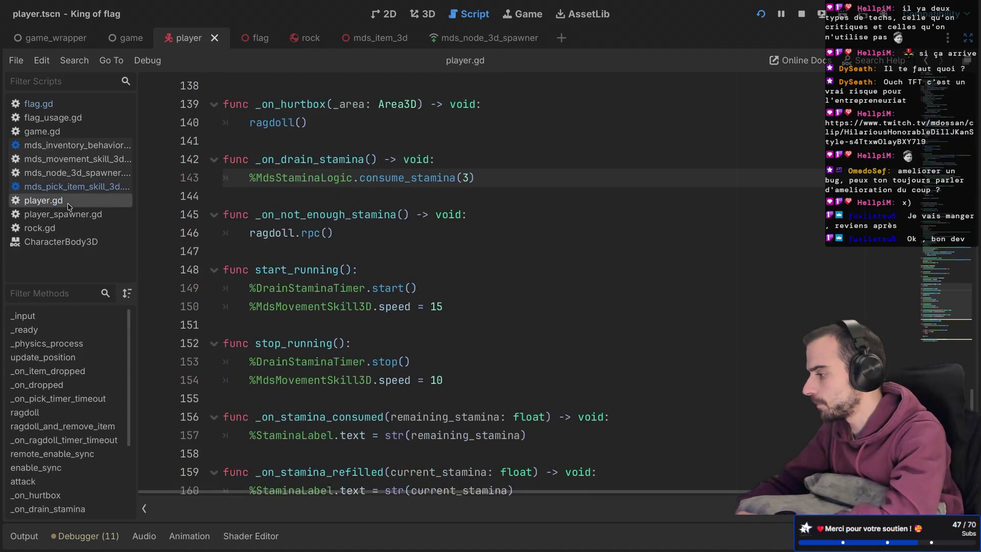
Search player.gd for is_ragdoll, stepping through all 7 matches back to its line-17 declaration.
scroll(252, 216, "up", 2)
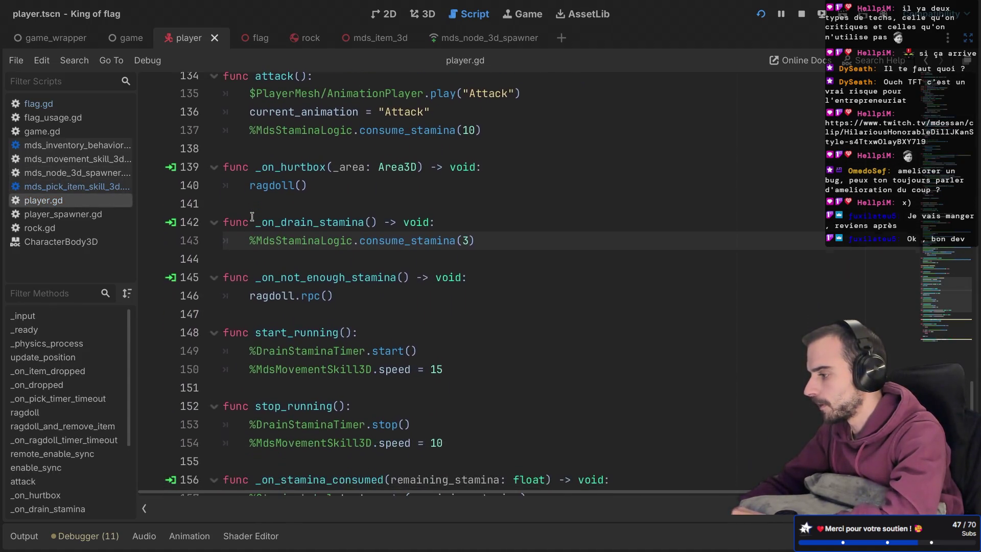
scroll(252, 216, "up", 20)
scroll(252, 217, "down", 1)
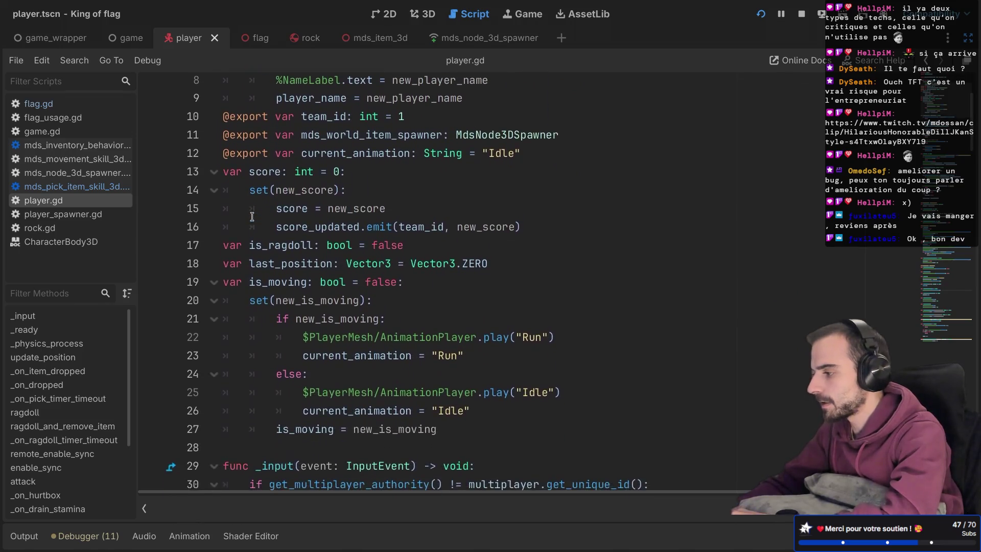
scroll(300, 198, "down", 1)
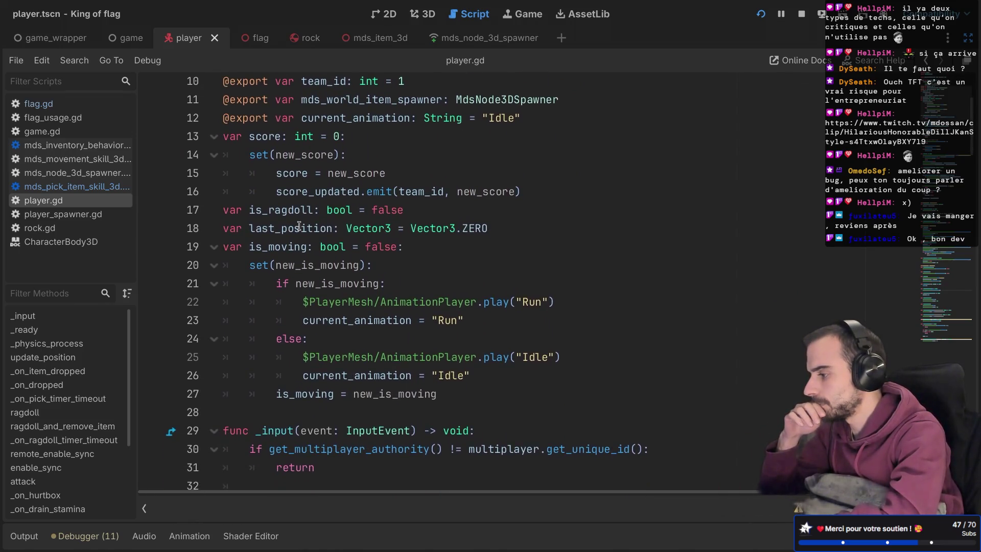
scroll(299, 226, "down", 1)
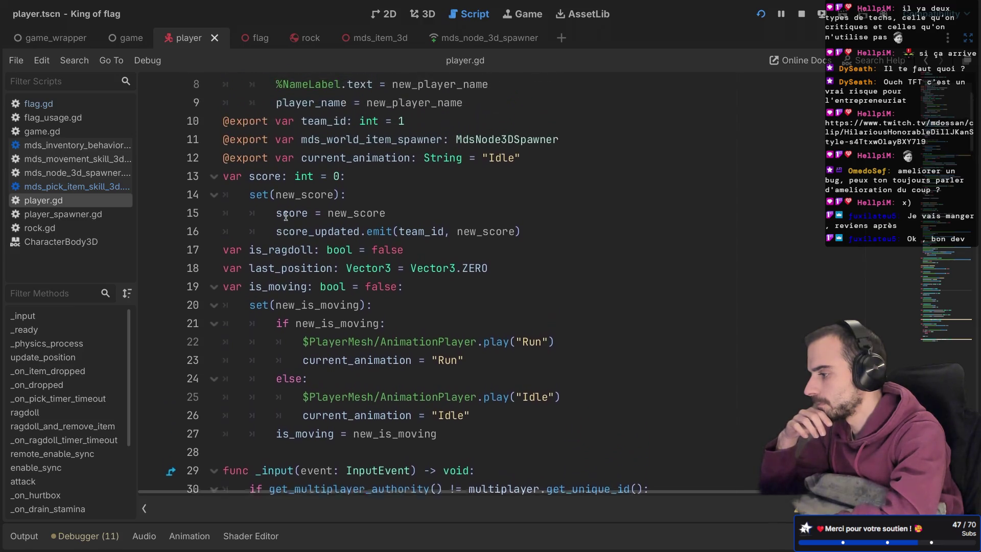
scroll(285, 215, "up", 1)
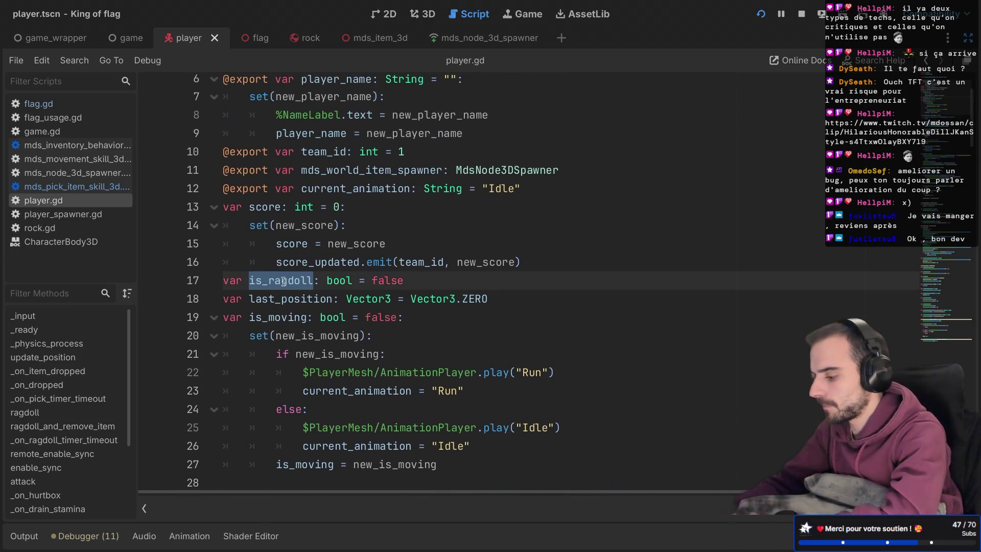
key("ctrl+f")
key("Return")
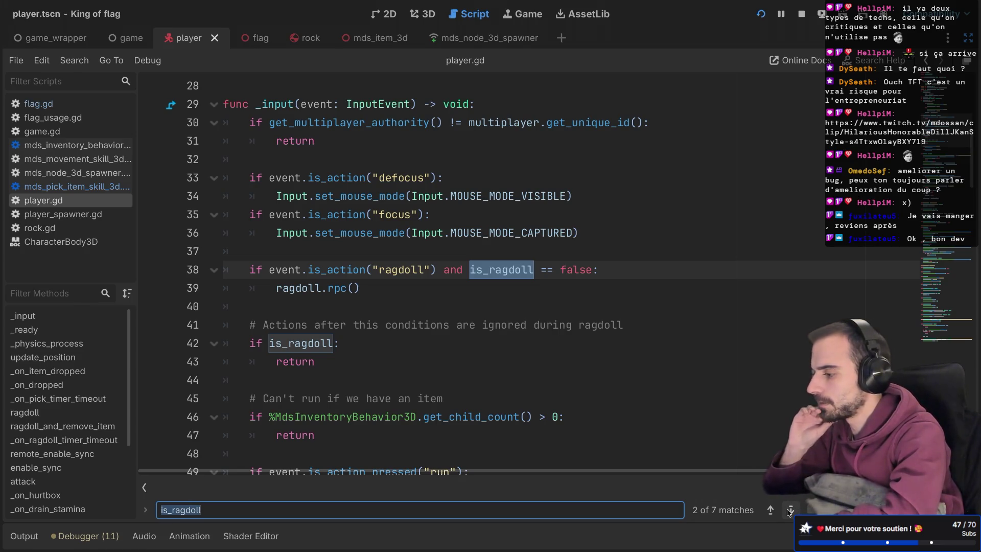
left_click(789, 510)
left_click(789, 510)
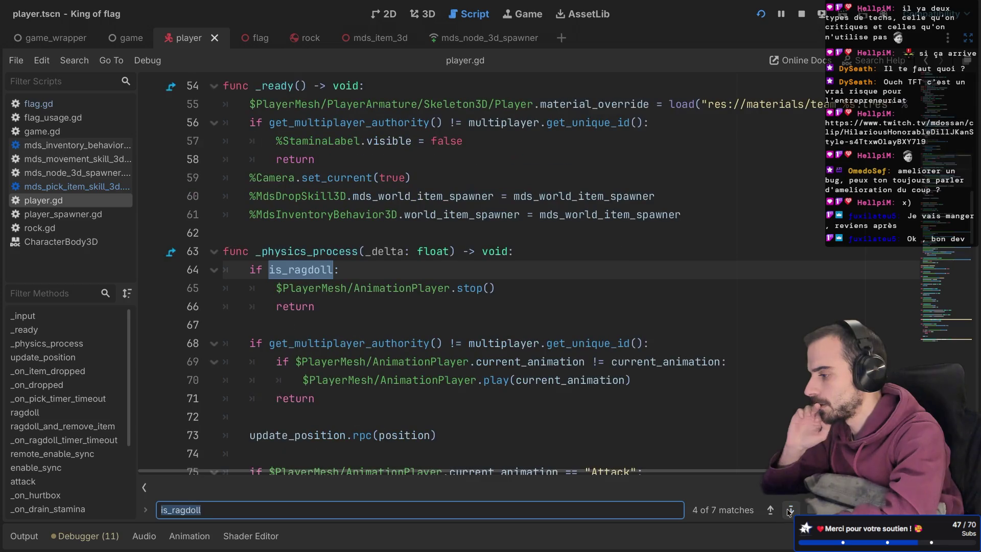
left_click(789, 510)
left_click(789, 510)
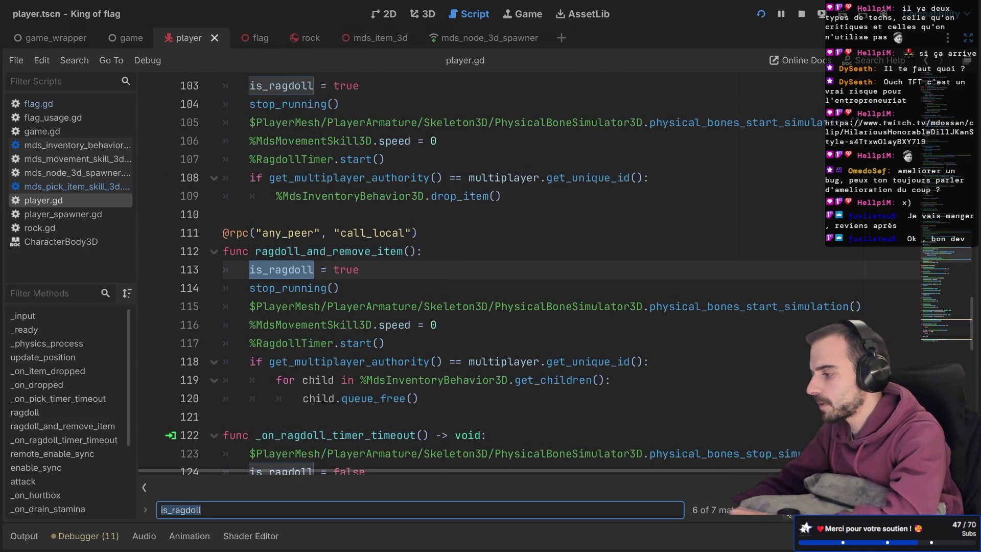
left_click(790, 509)
left_click(789, 510)
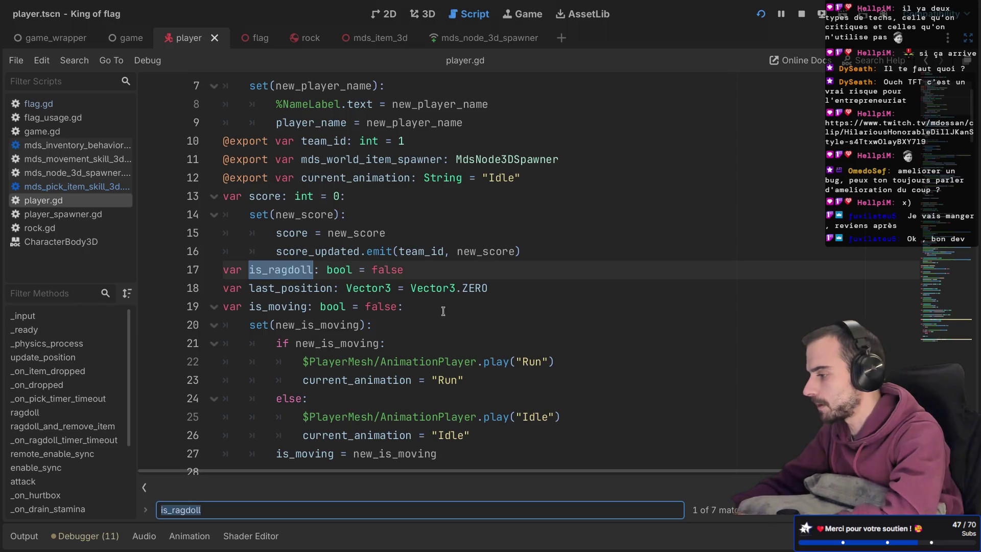
left_click(413, 271)
Give is_ragdoll a setter set(new_is_ragdoll) that assigns is_ragdoll = new_is_ragdoll.
type(":")
key("Return")
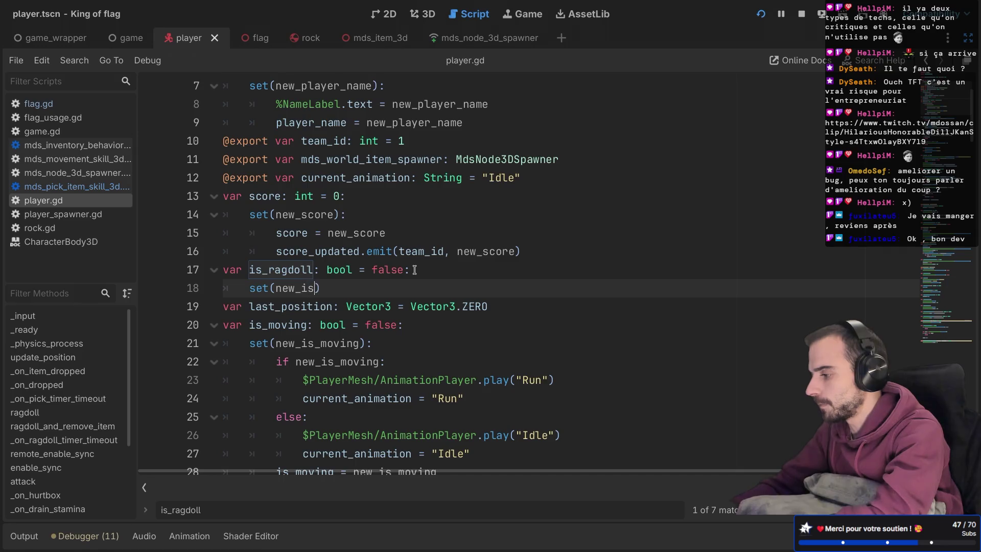
type("l):")
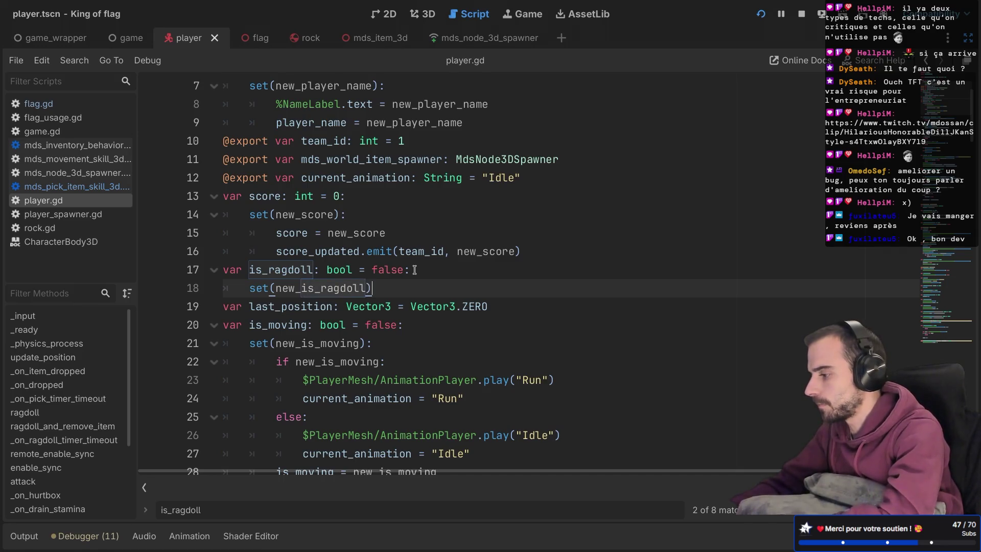
key("Return")
type("is_ra")
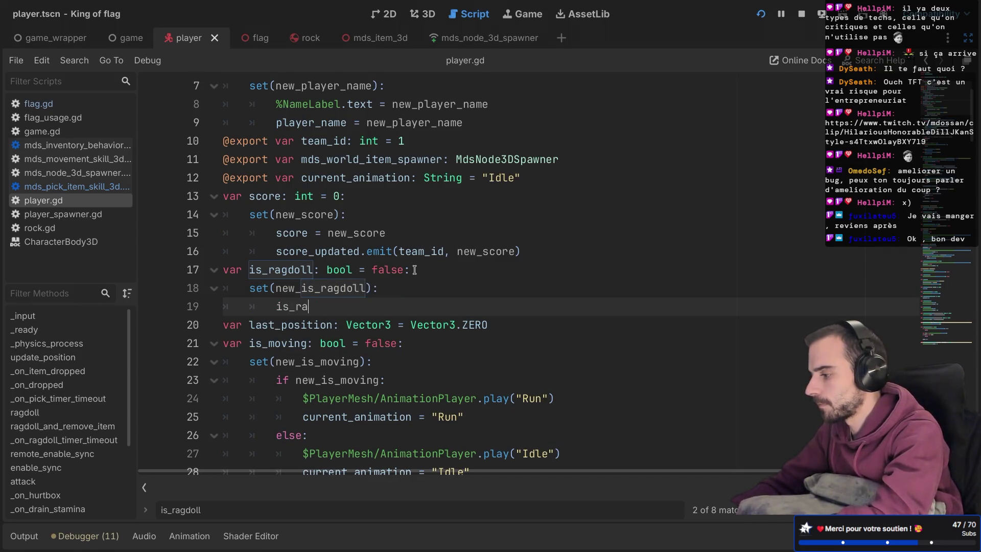
key("Return")
type("= ")
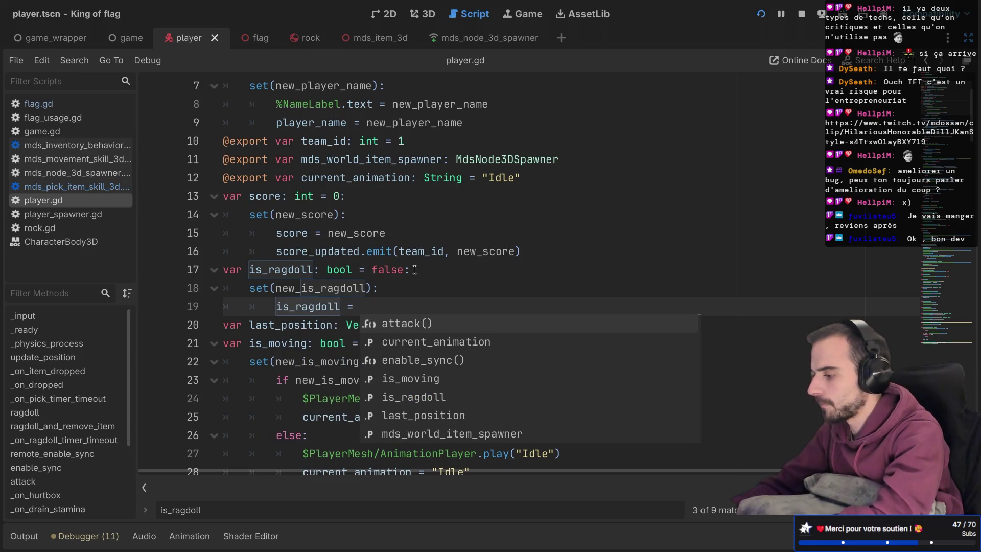
type("new")
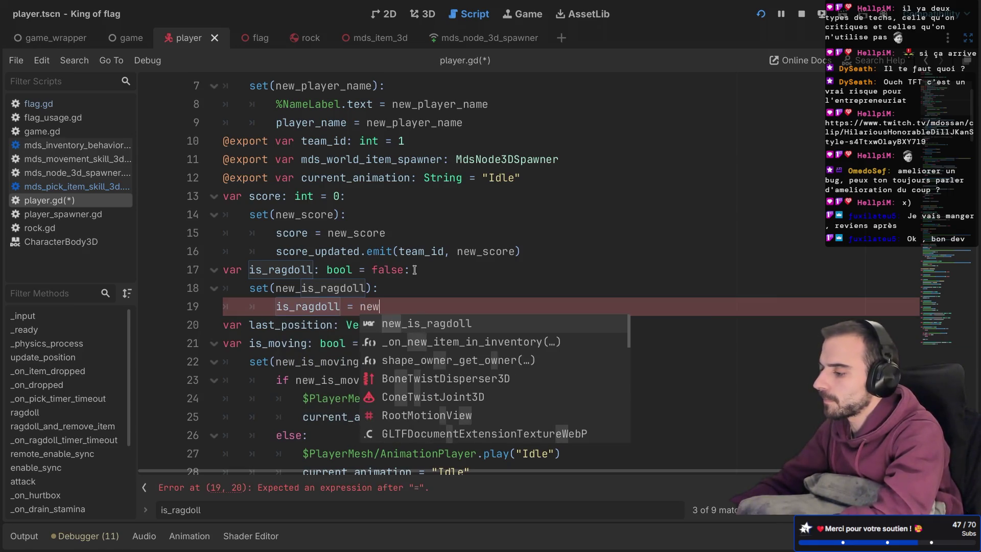
key("Return")
key("Return")
type("%")
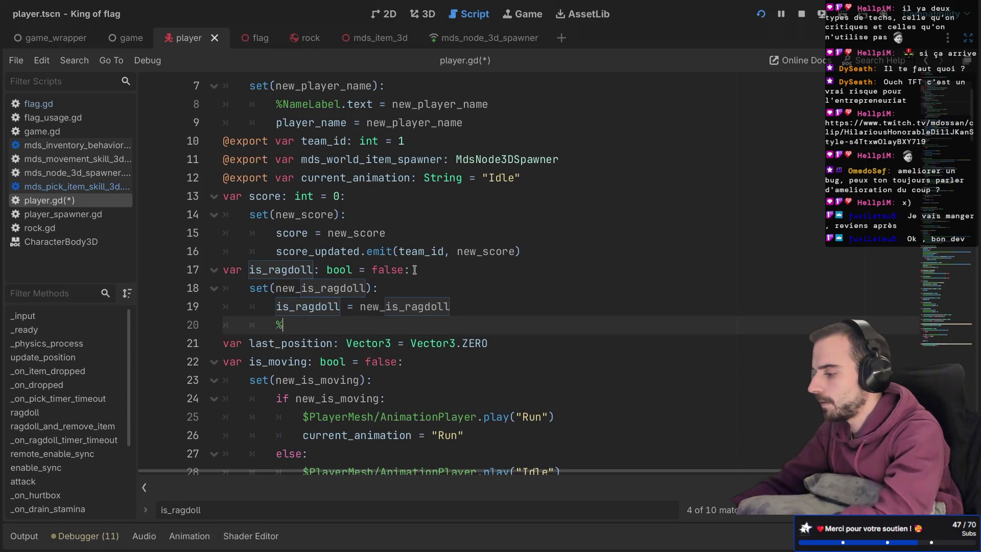
Add '%MdsPickItemSkill3D.disabled = true' to the setter, fixing the 'ture' typo.
key("ctrl+shift+F11")
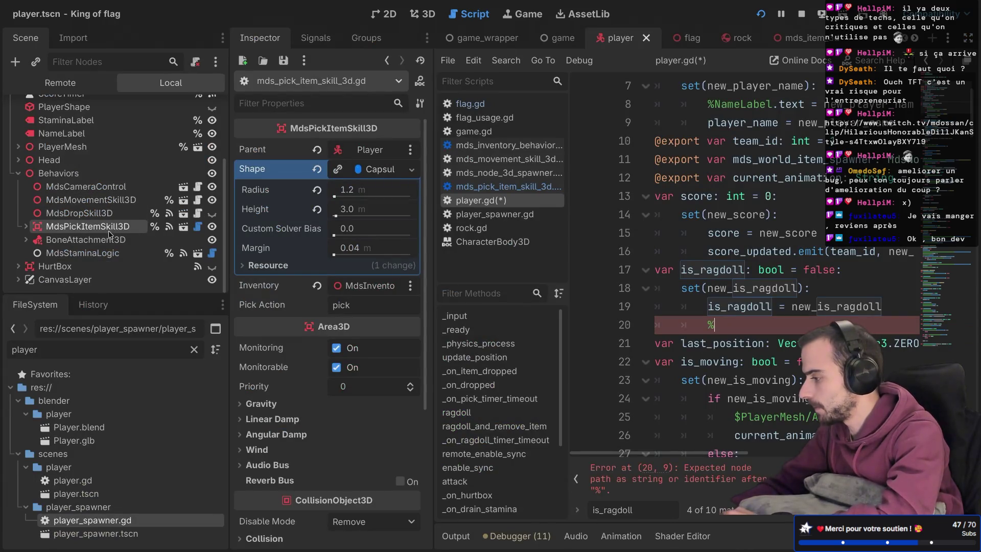
key("ctrl+shift+F11")
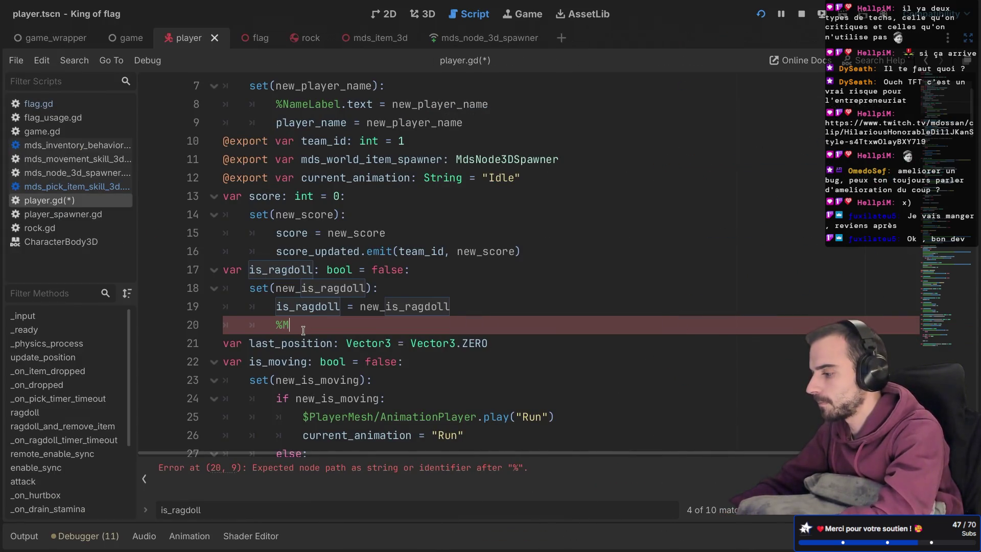
type("dsPi")
key("Return")
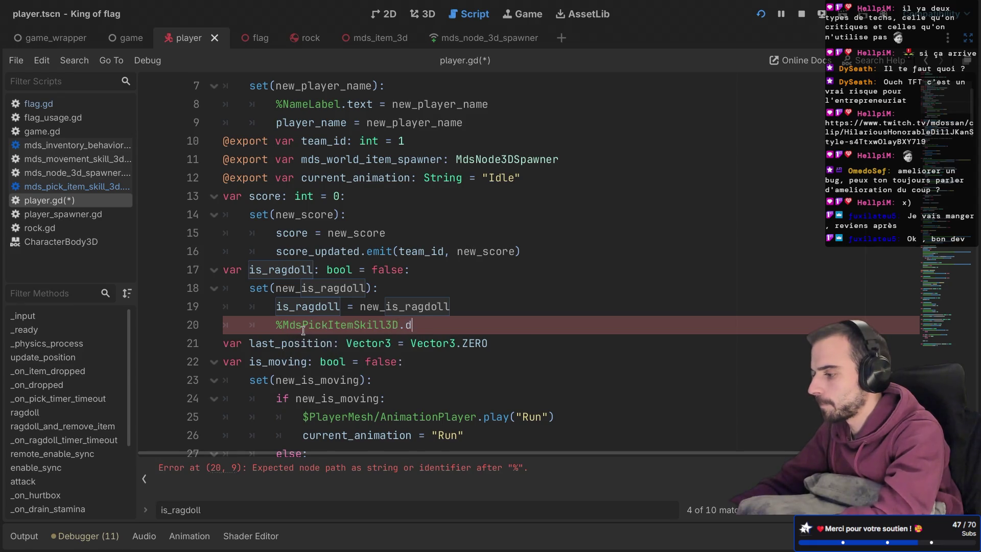
key("Return")
key("Return")
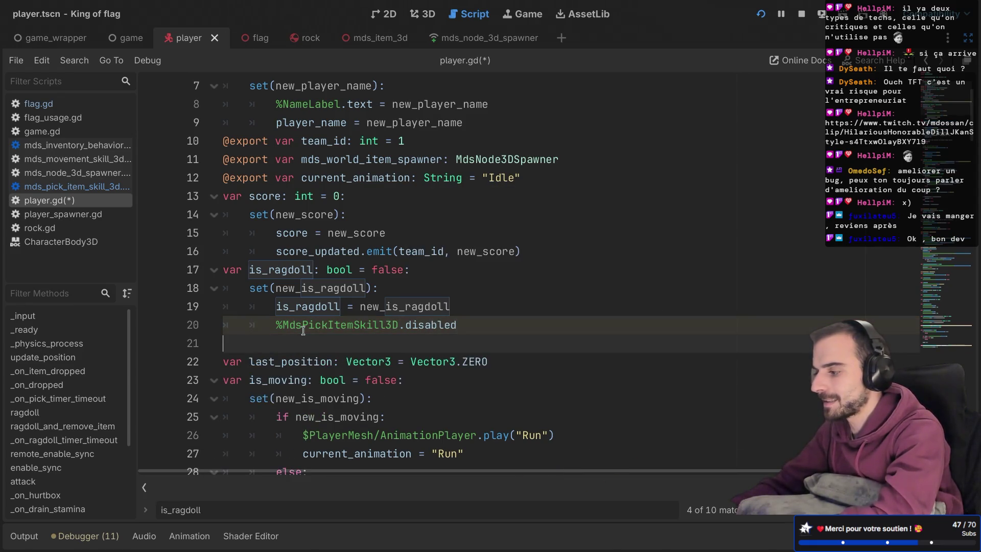
key("BackSpace")
type("t")
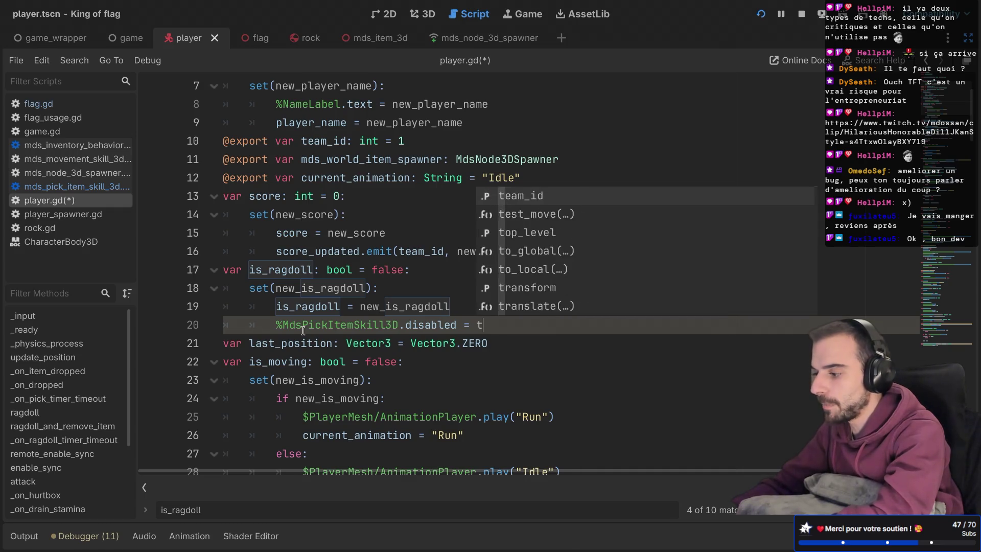
type("rue")
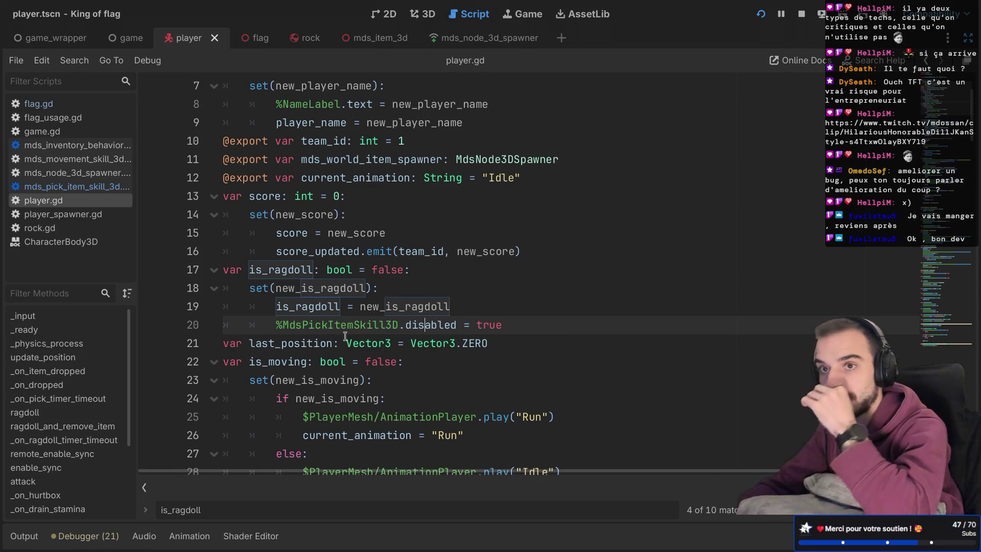
mouse_move(346, 336)
left_click(575, 302)
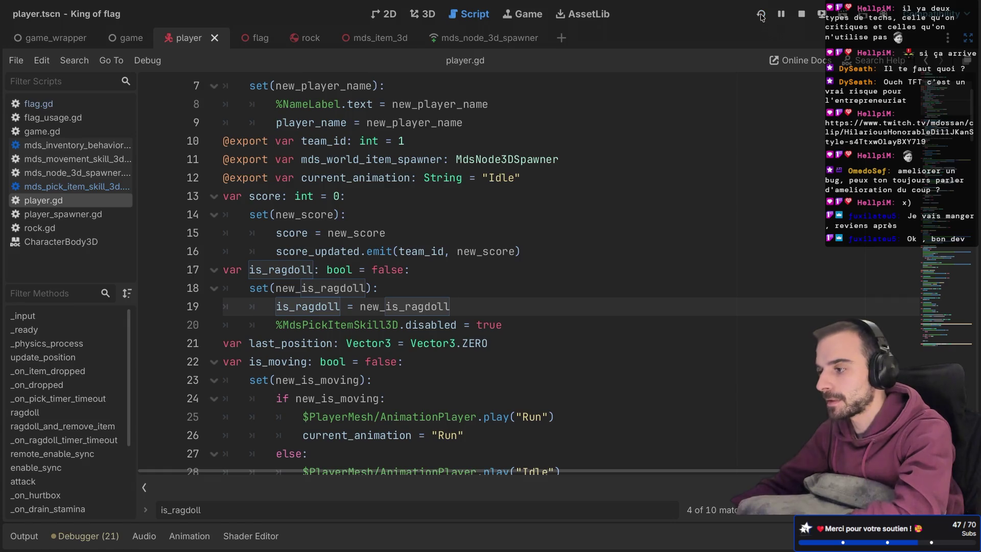
Launch the game, enter a player name, create a lobby and start a solo match.
left_click(761, 15)
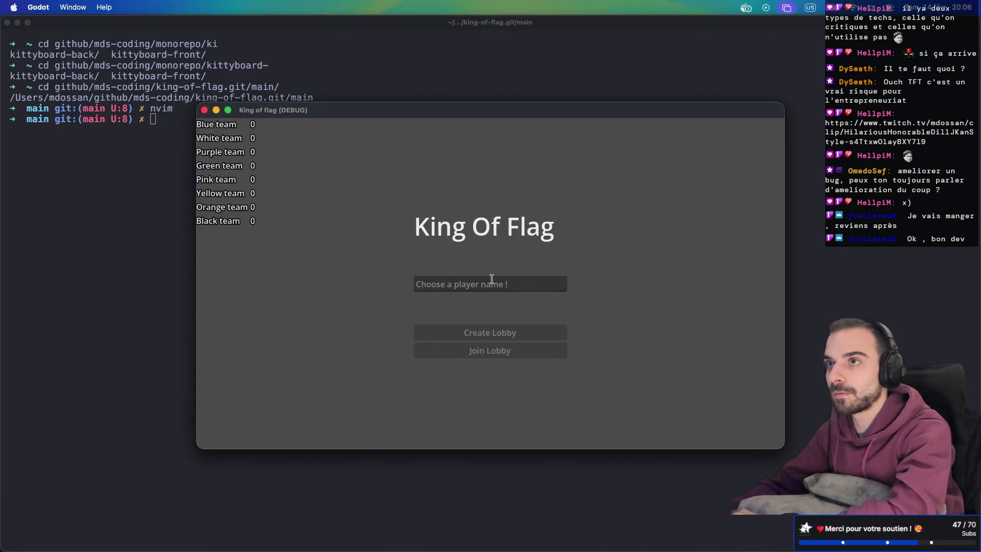
left_click(491, 284)
type("t")
left_click(483, 332)
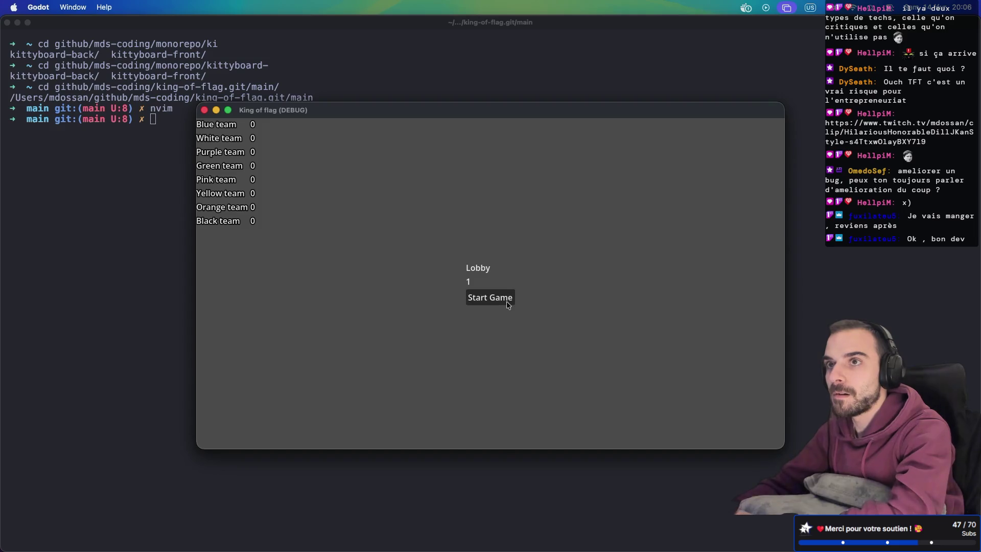
left_click(507, 302)
Run the character up to the flag, then return to player.gd in the editor.
key("w")
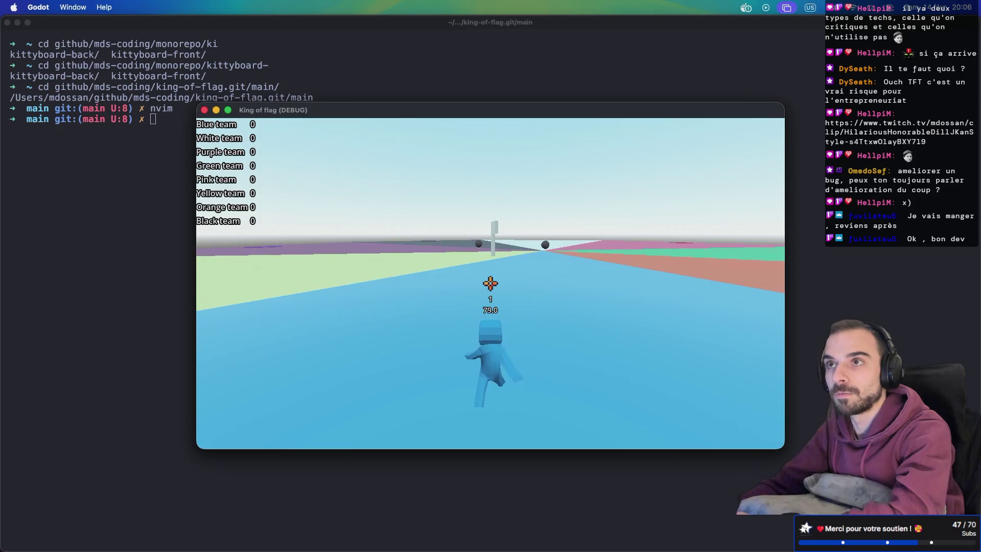
key("w")
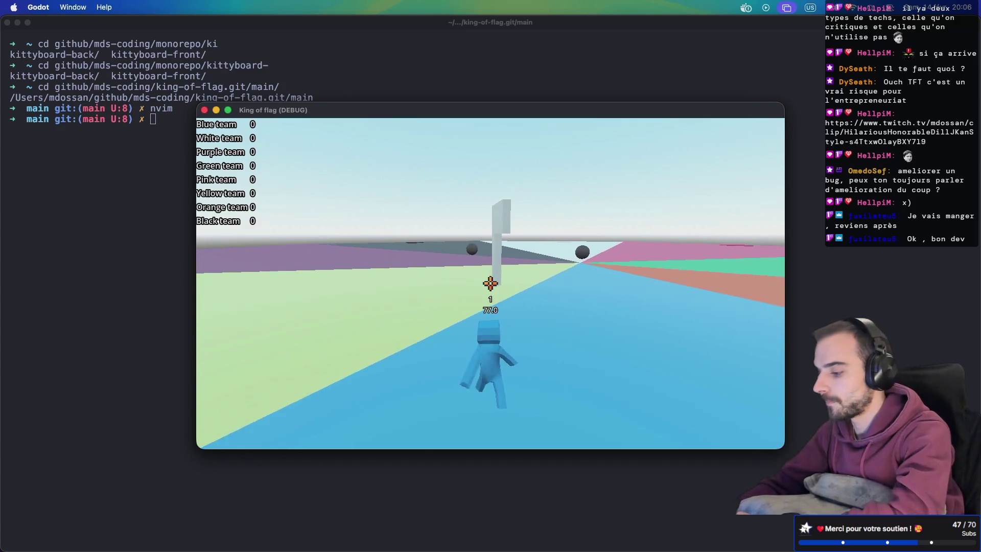
key("w")
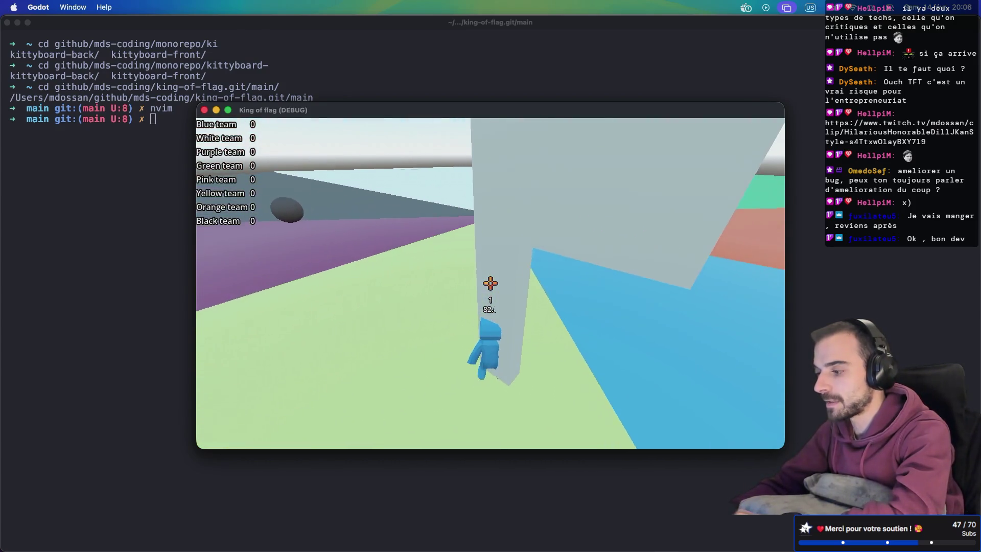
key("w")
key("w")
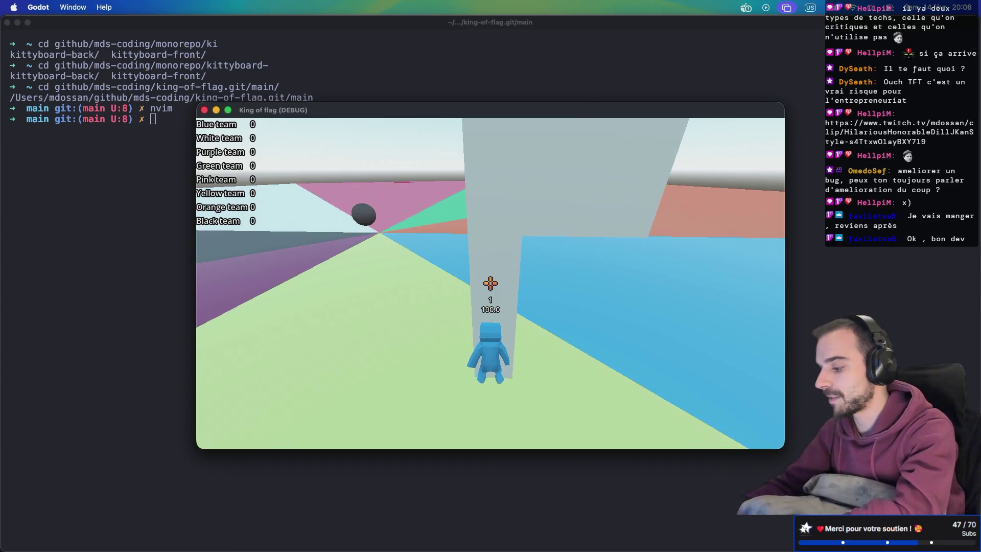
key("super+Tab")
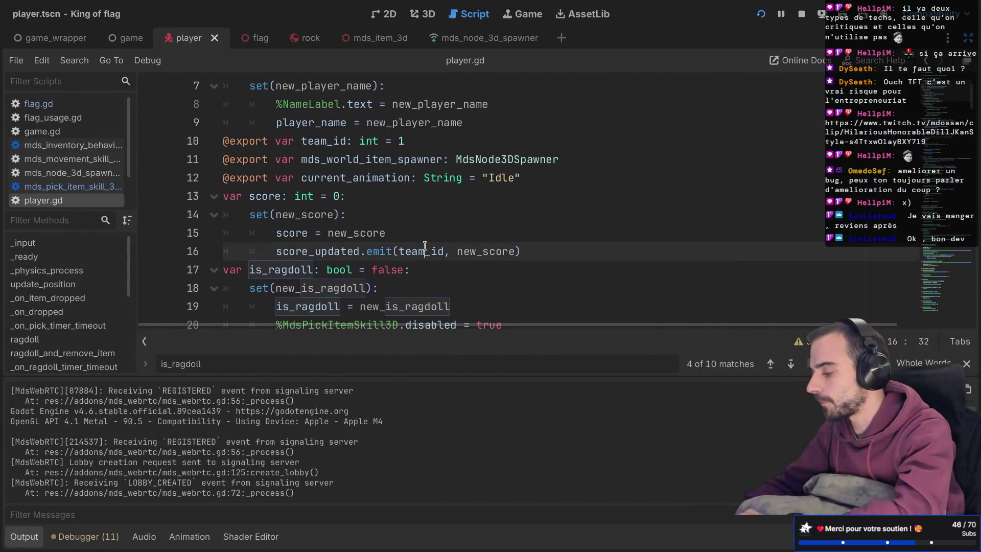
scroll(425, 248, "down", 8)
scroll(331, 216, "down", 5)
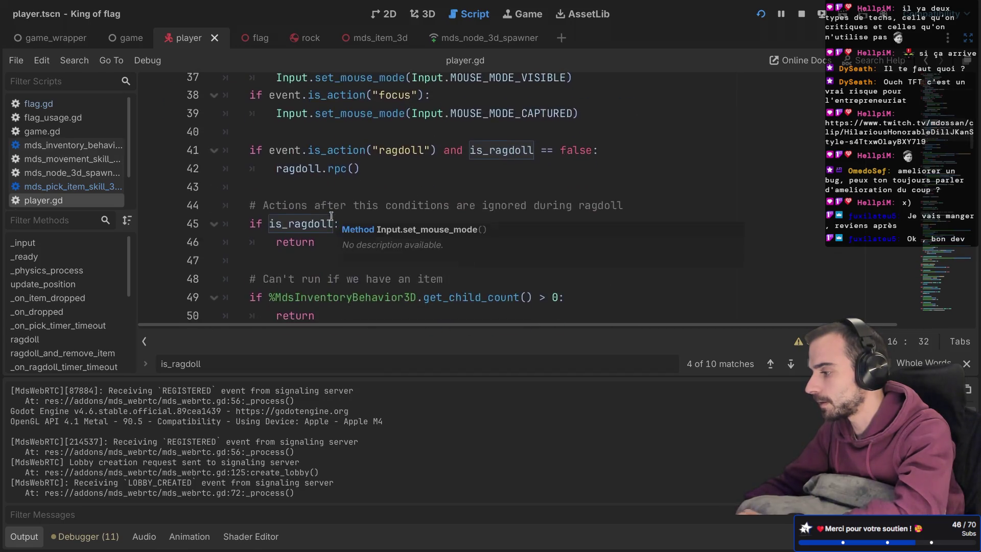
Hide the Output panel and place the caret at the end of speed line 179 in _on_new_item_in_inventory.
scroll(331, 216, "down", 2)
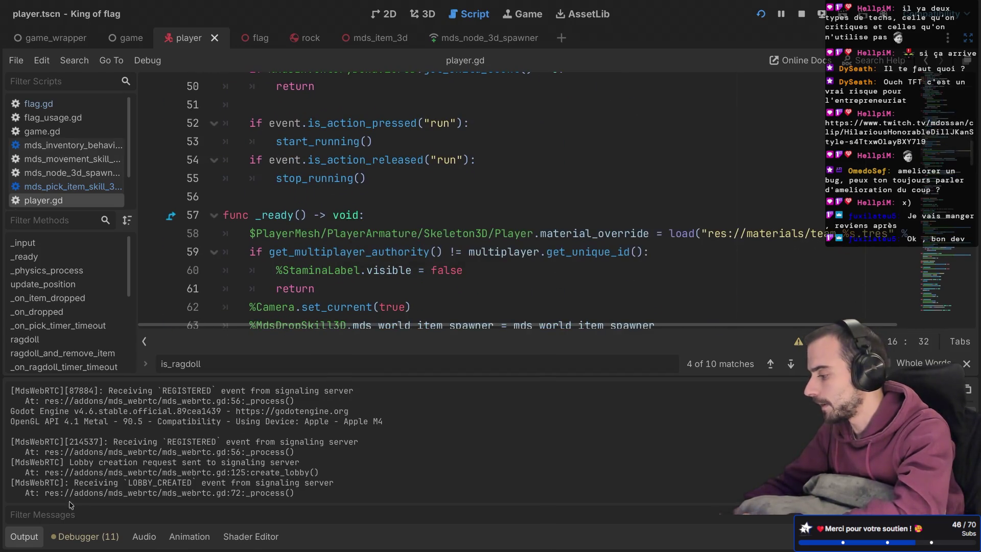
left_click(13, 546)
scroll(381, 331, "down", 12)
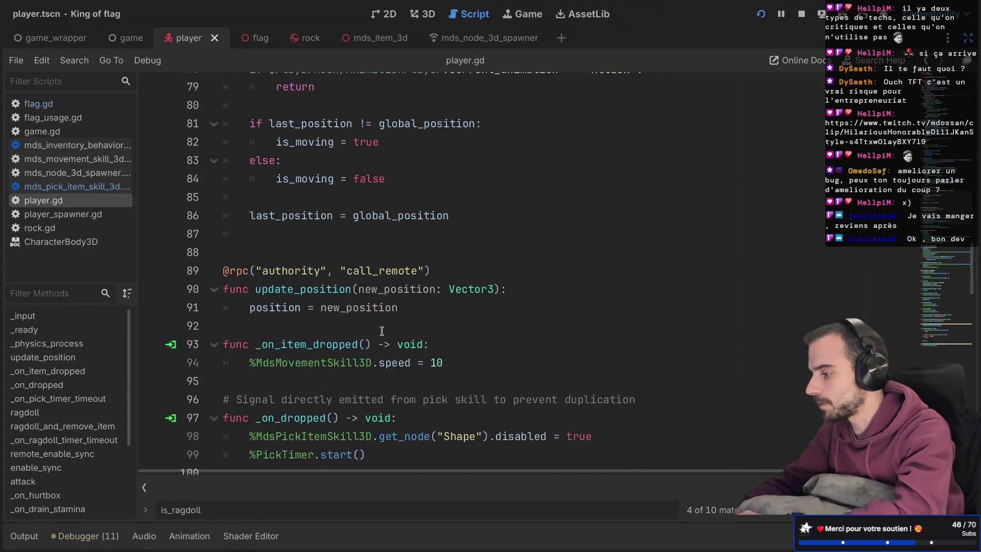
scroll(382, 331, "down", 10)
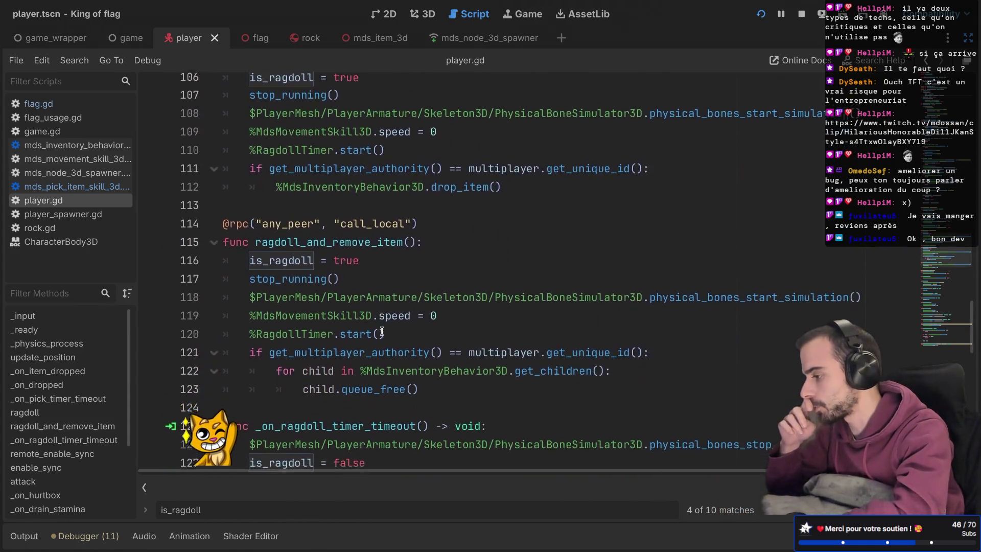
scroll(382, 331, "down", 11)
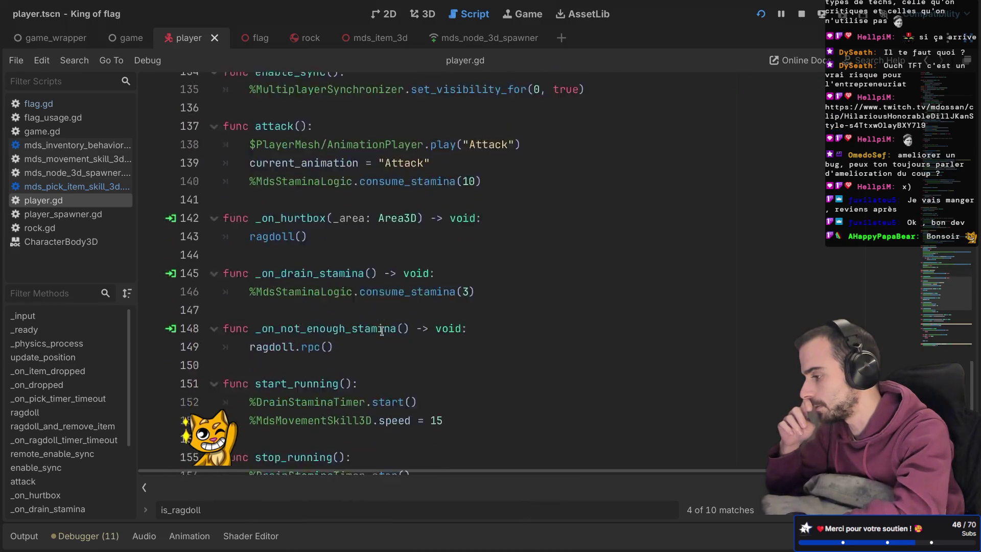
scroll(381, 331, "down", 3)
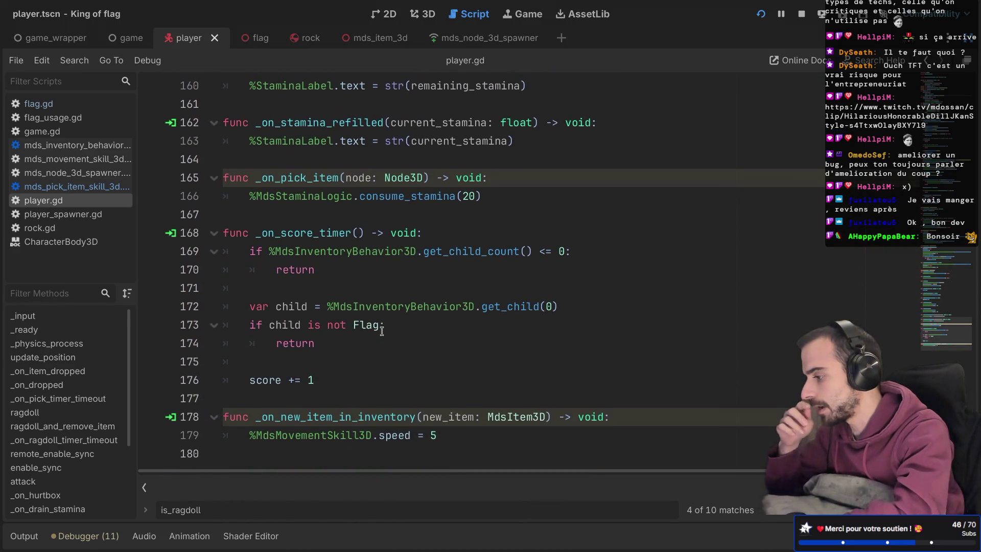
left_click(376, 435)
key("End")
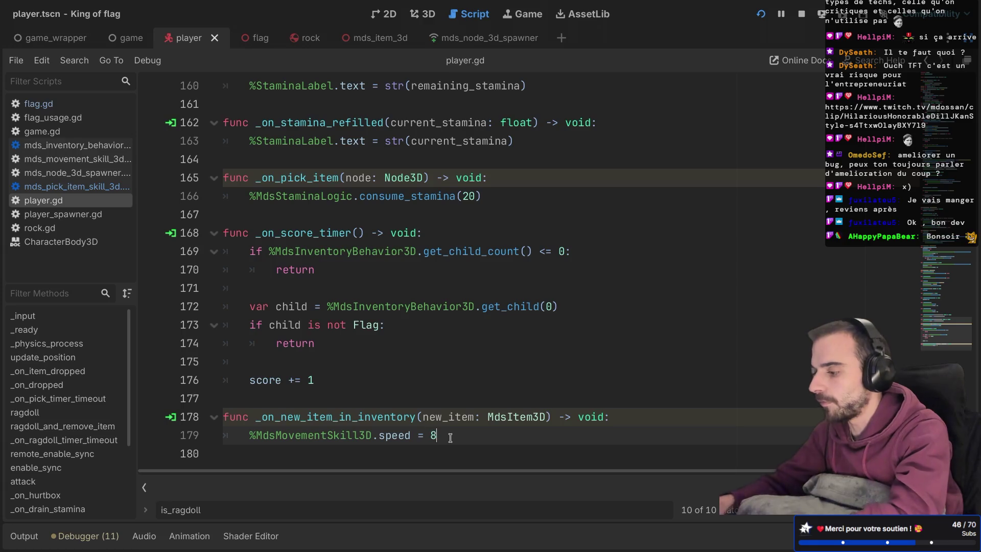
Finish changing the carrier speed to 8 and relaunch King of Flag to test.
left_click(468, 404)
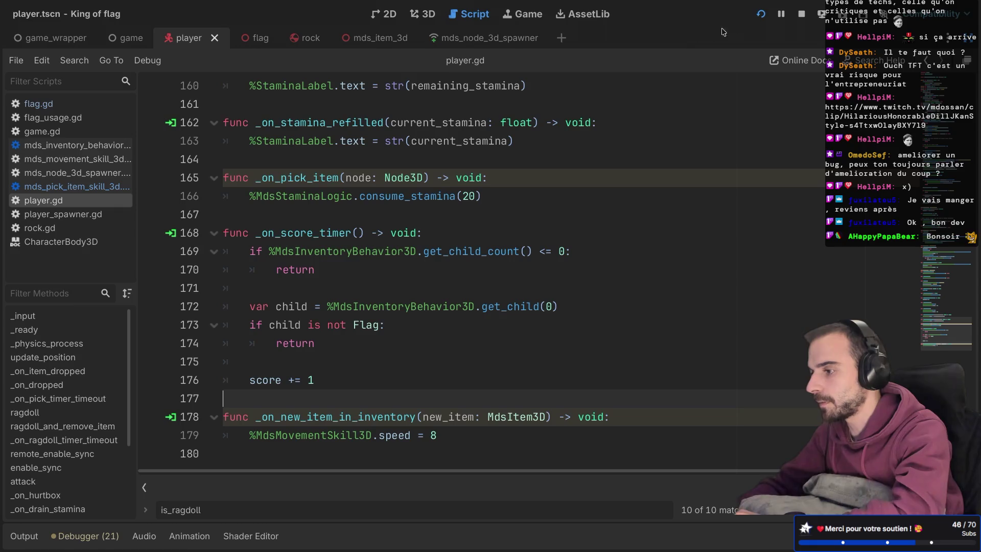
left_click(768, 18)
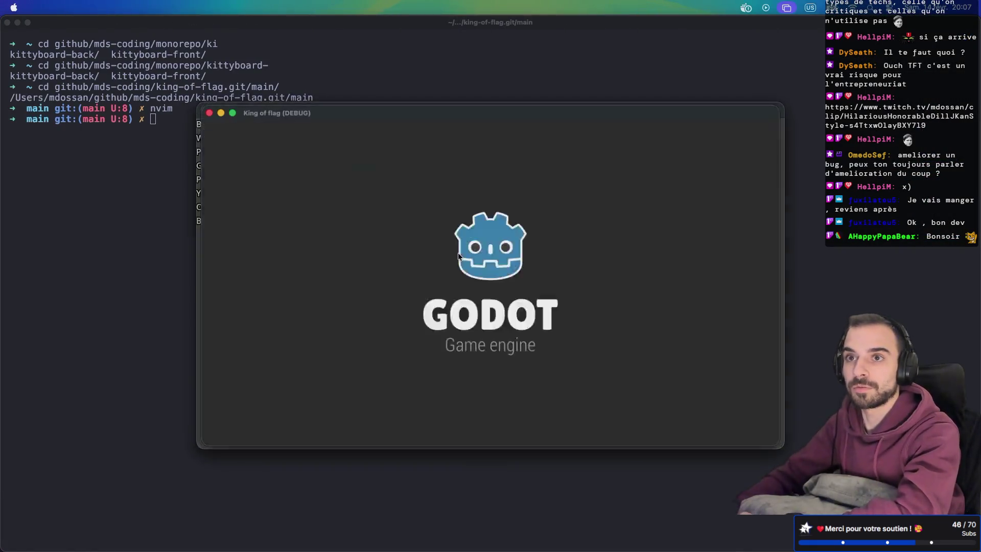
Name the first two instances 1 and 2, each creating its own lobby.
left_click_drag(428, 111, 599, 226)
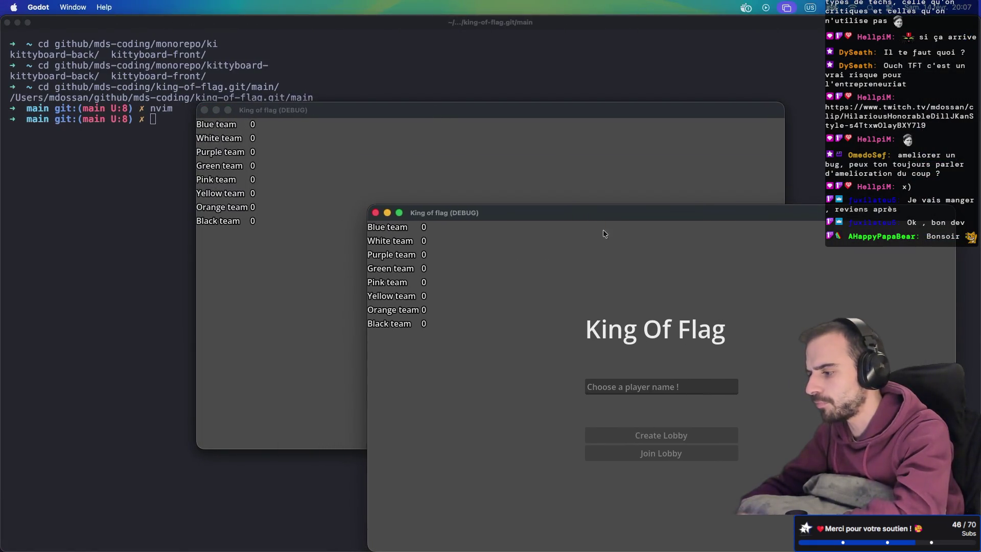
type("1")
left_click(633, 434)
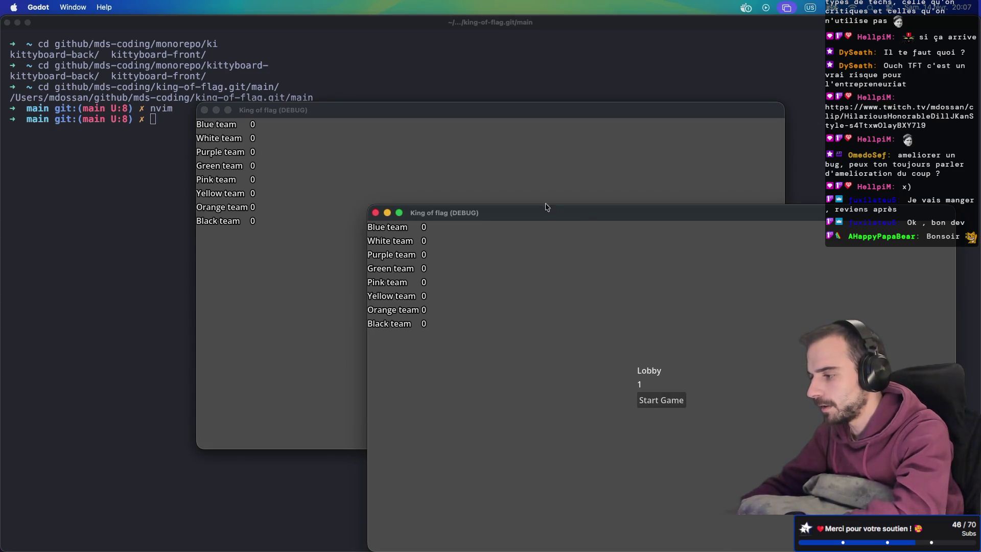
left_click(536, 184)
type("2")
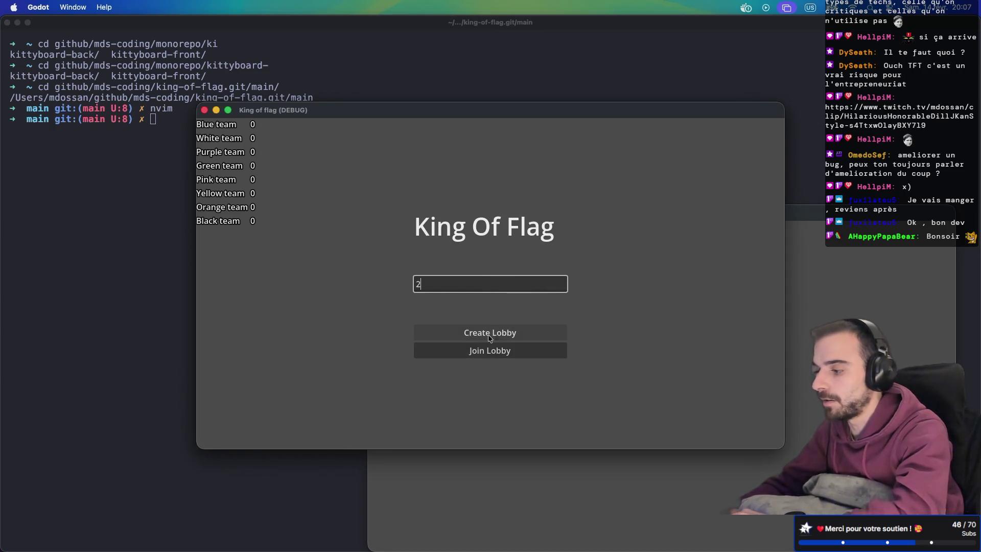
left_click(492, 332)
Restart the game and host a new lobby as player 1.
key("ctrl+Right")
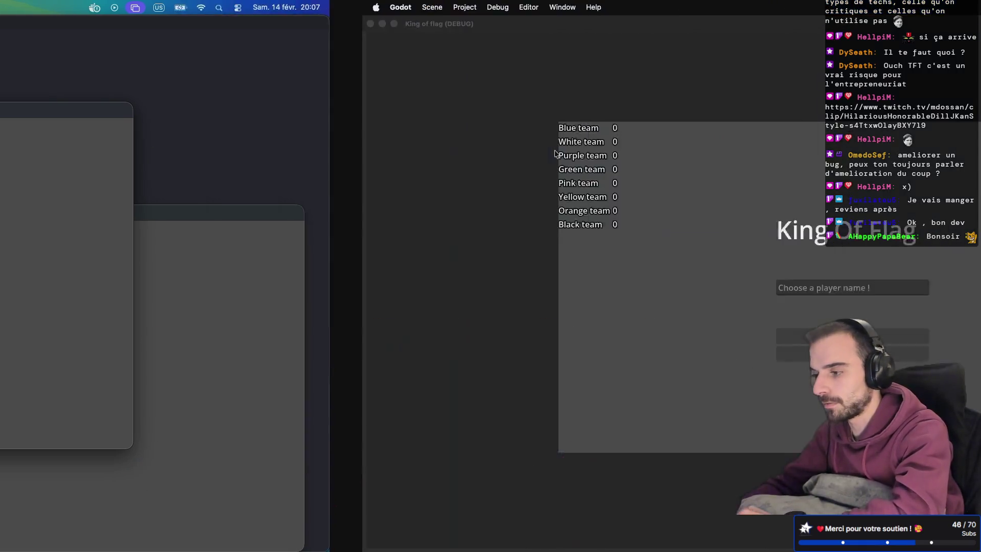
left_click(763, 11)
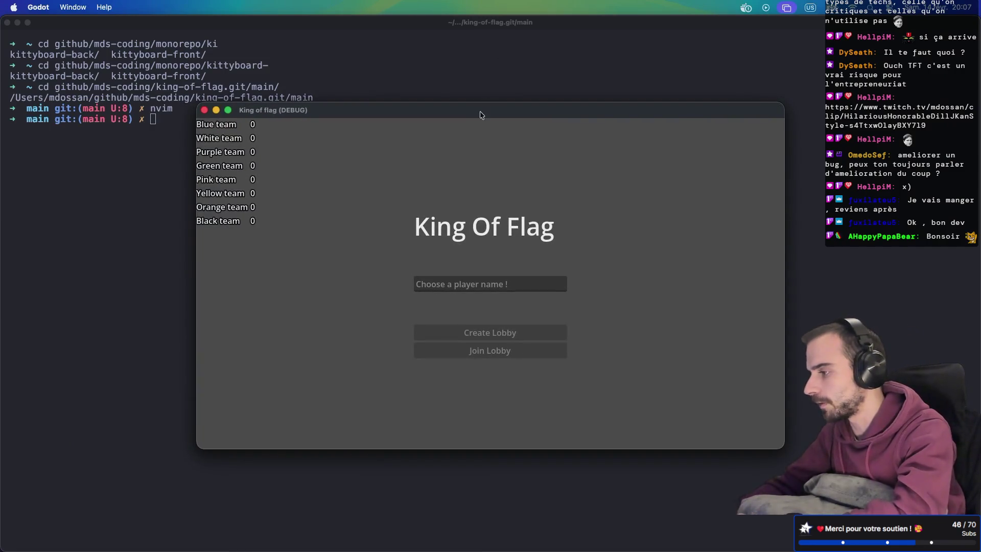
mouse_move(479, 112)
left_mouse_down()
mouse_move(627, 241)
mouse_move(694, 222)
mouse_move(667, 205)
mouse_move(676, 218)
left_mouse_up()
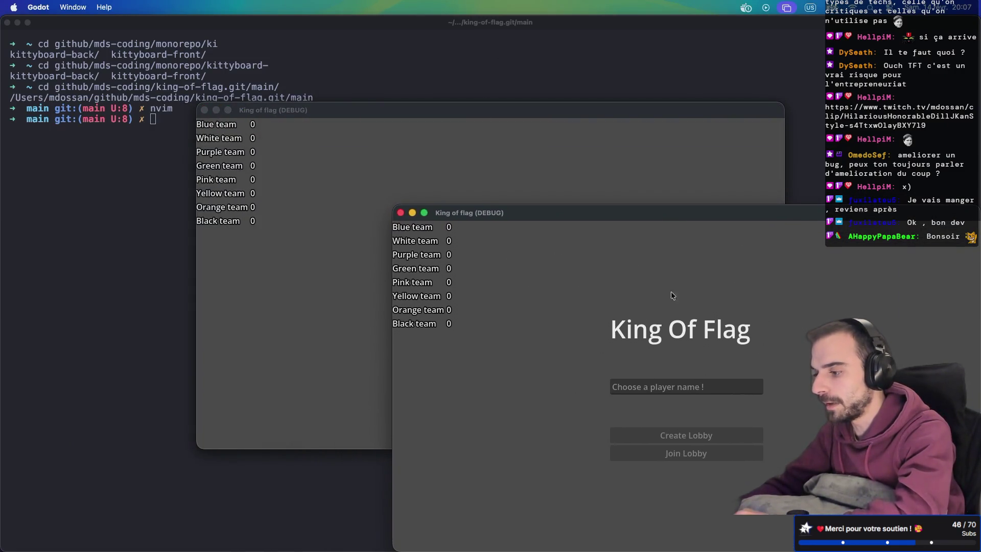
left_click(629, 386)
type("1")
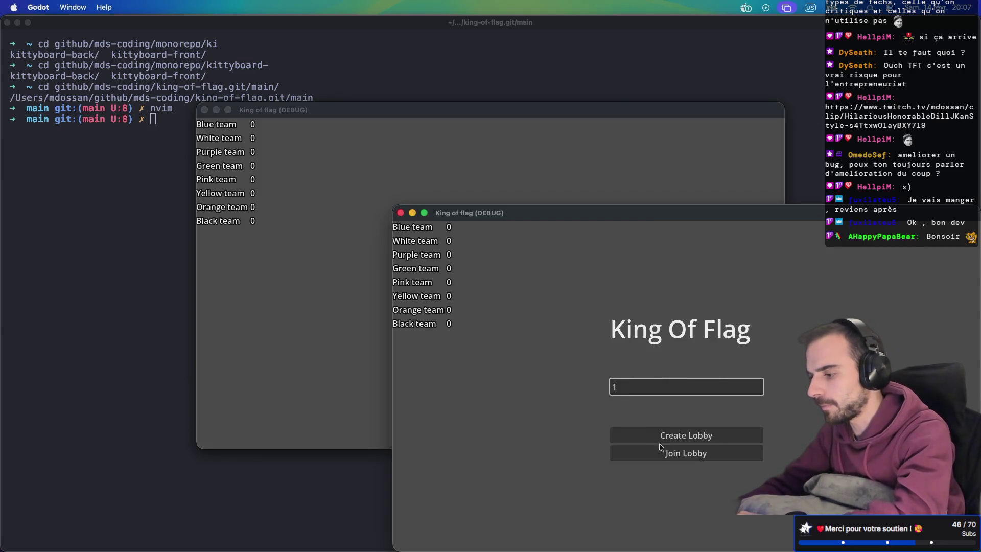
left_click(664, 439)
Join the lobby from two more instances as players 2 and 3.
left_click(575, 173)
left_click(479, 284)
type("2")
left_click(474, 353)
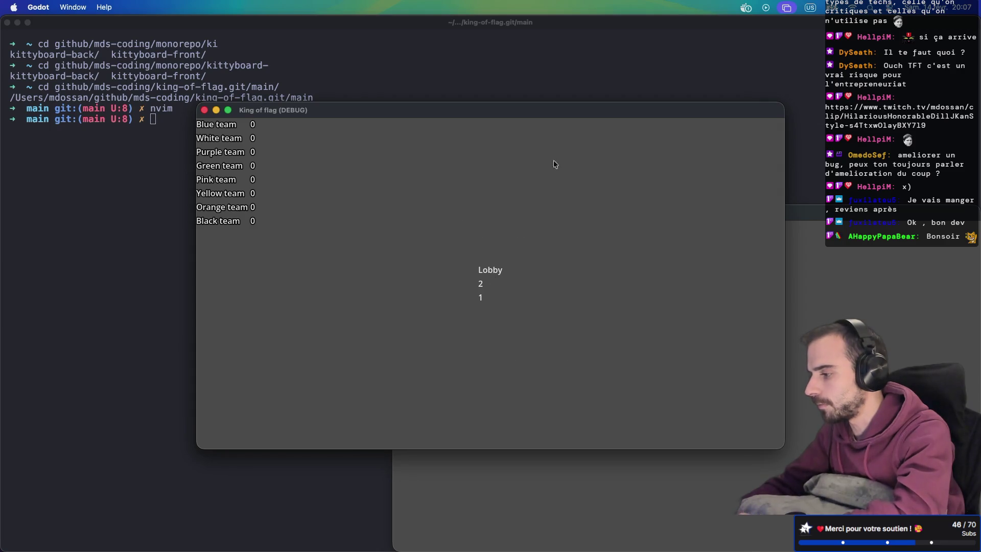
mouse_move(556, 115)
left_mouse_down()
mouse_move(746, 53)
mouse_move(752, 29)
left_mouse_up()
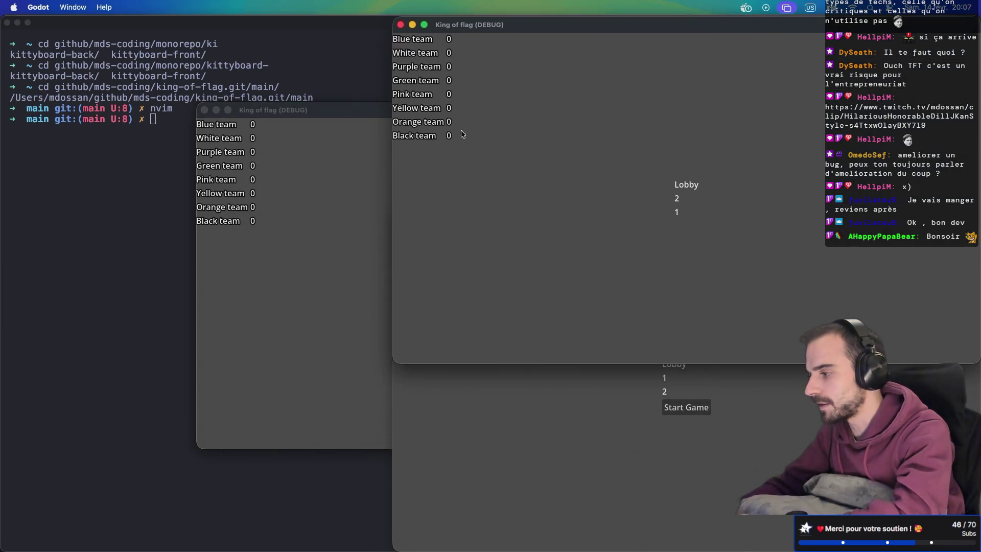
left_click(351, 112)
left_click(434, 283)
type("3")
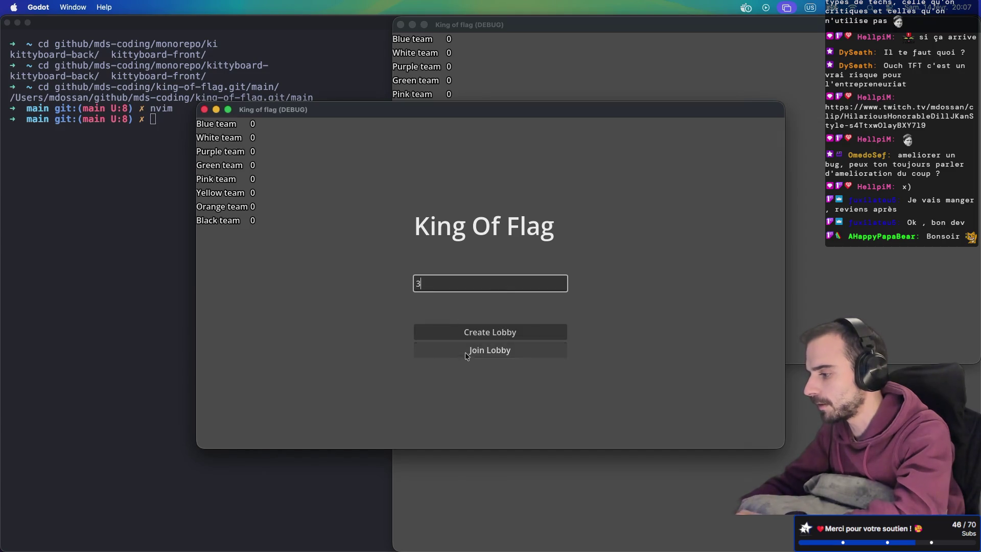
left_click(464, 351)
Join the last instance, arrange the four windows, and start the match from the host.
mouse_move(564, 112)
left_mouse_down()
mouse_move(342, 3)
mouse_move(385, 3)
mouse_move(371, 3)
left_mouse_up()
left_click(356, 371)
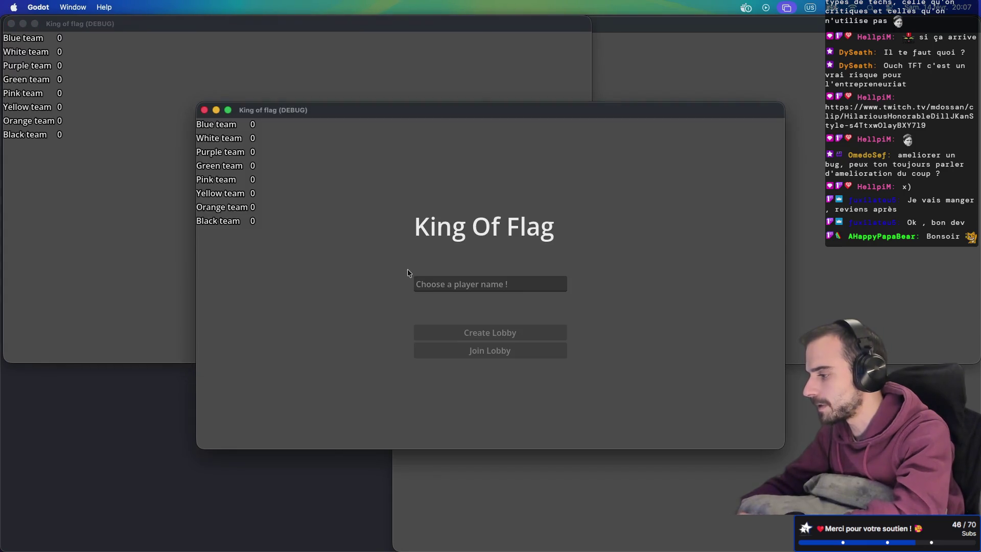
type("1")
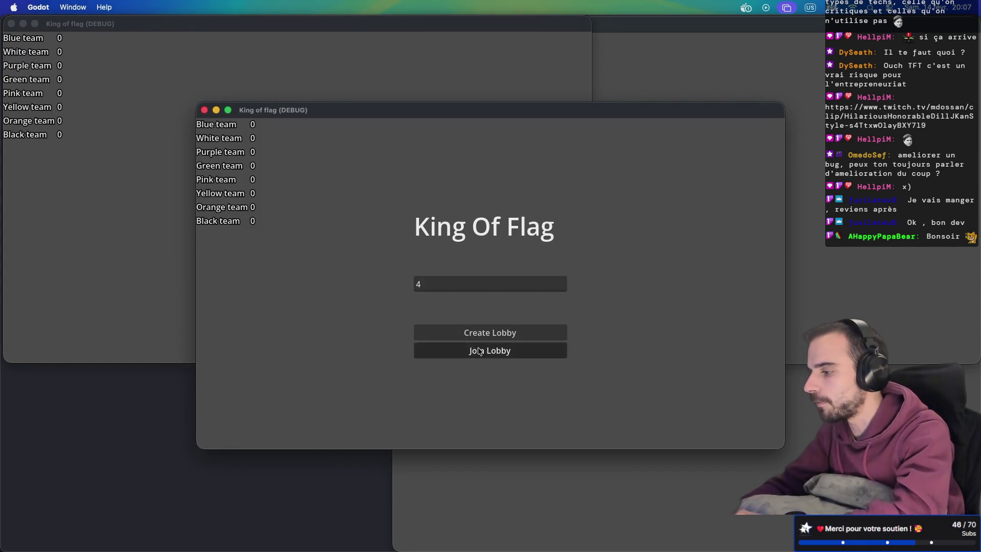
left_click(489, 350)
mouse_move(618, 114)
left_mouse_down()
mouse_move(460, 225)
mouse_move(423, 236)
left_mouse_up()
left_click(648, 450)
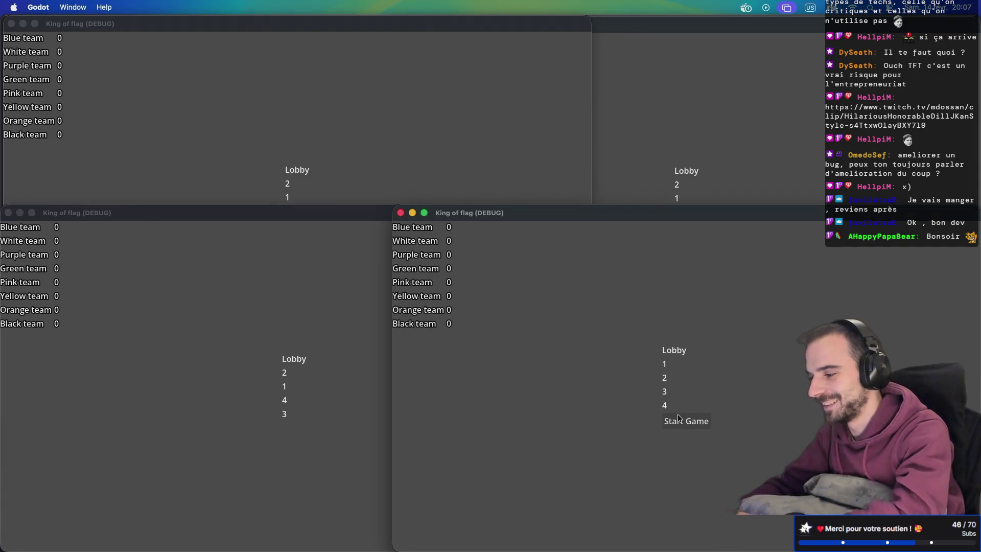
left_click(686, 421)
Run the blue, white and purple characters from their bases toward the flags.
key("w")
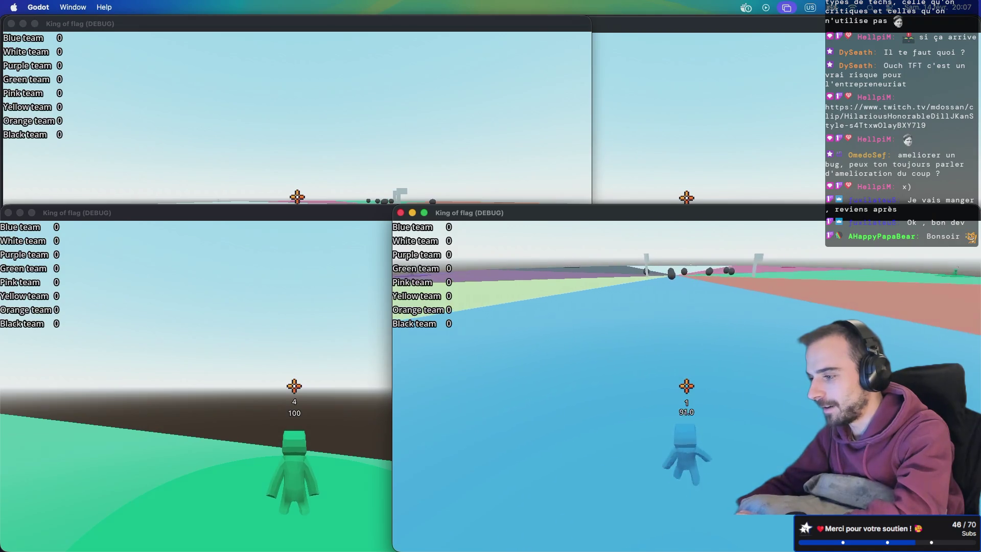
key("w")
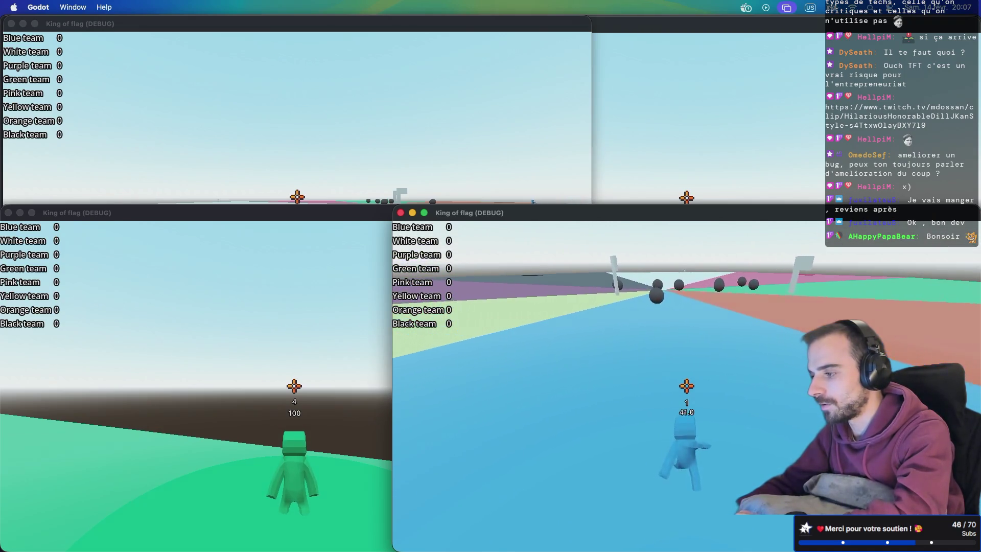
key("w")
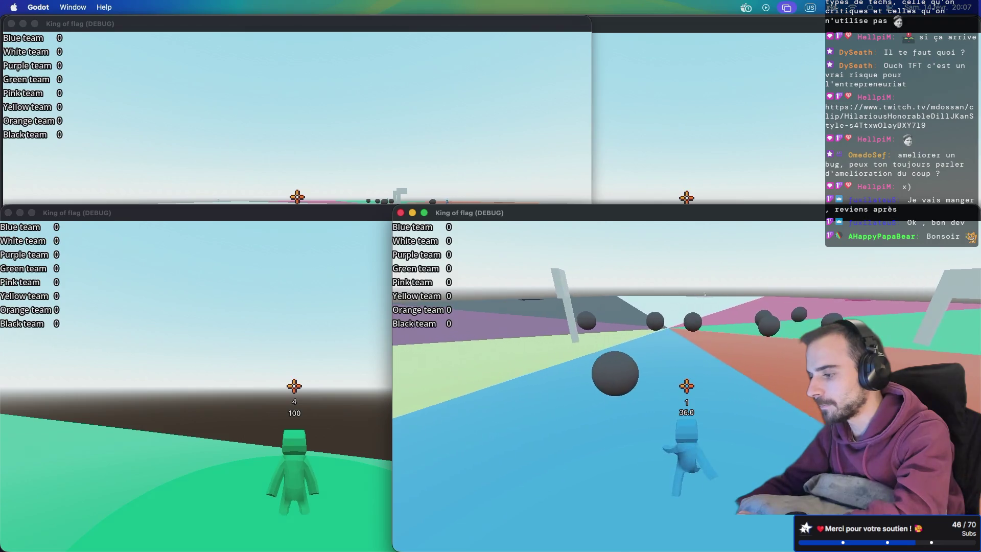
key("super+Tab")
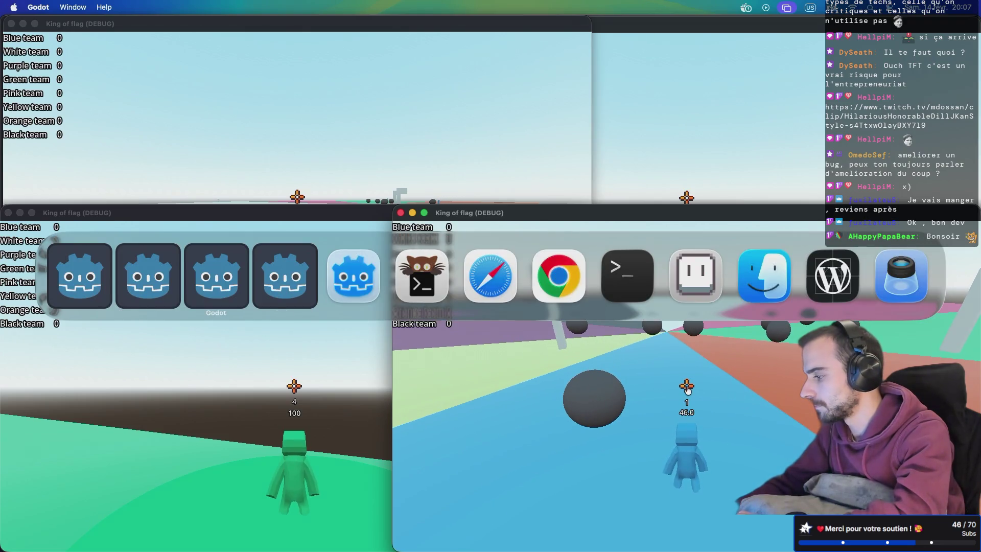
key("super+Tab")
key("w")
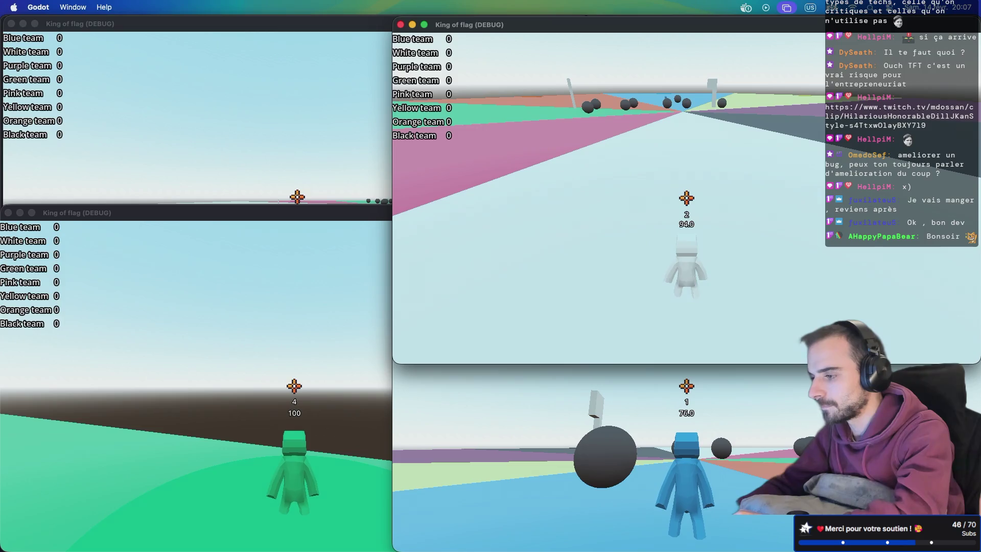
key("super+Tab")
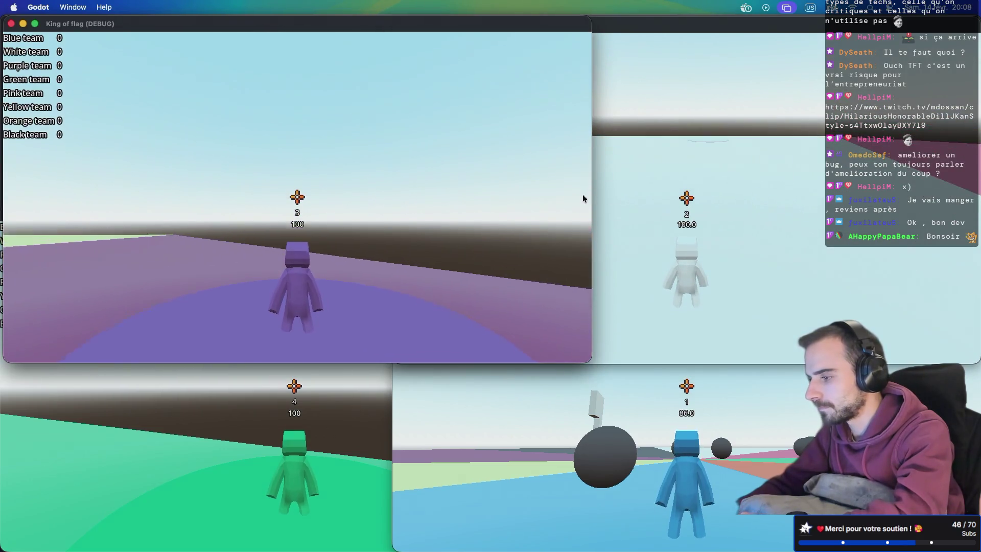
key("w")
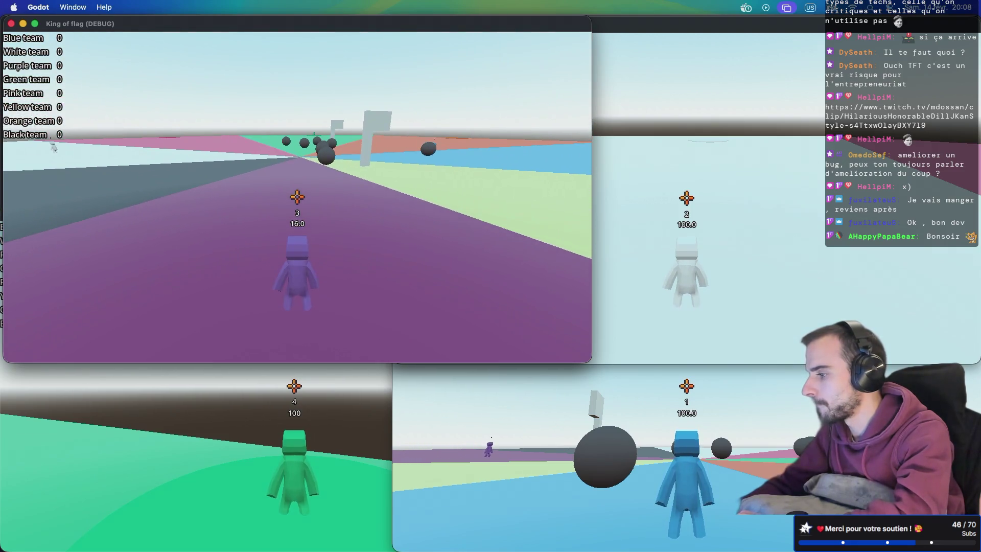
Cycle through the game windows, moving the purple and green characters further into the arena.
key("super+Tab")
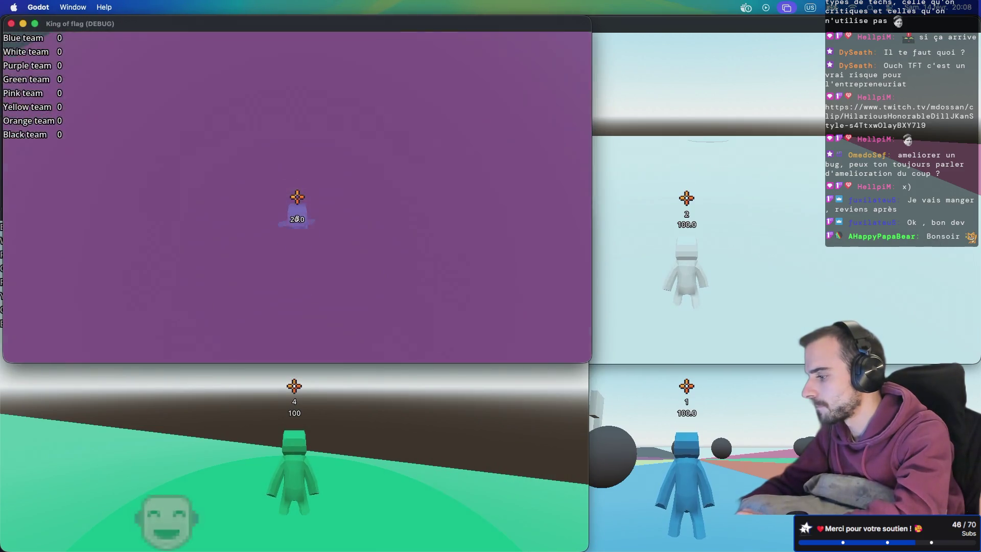
key("super+Tab")
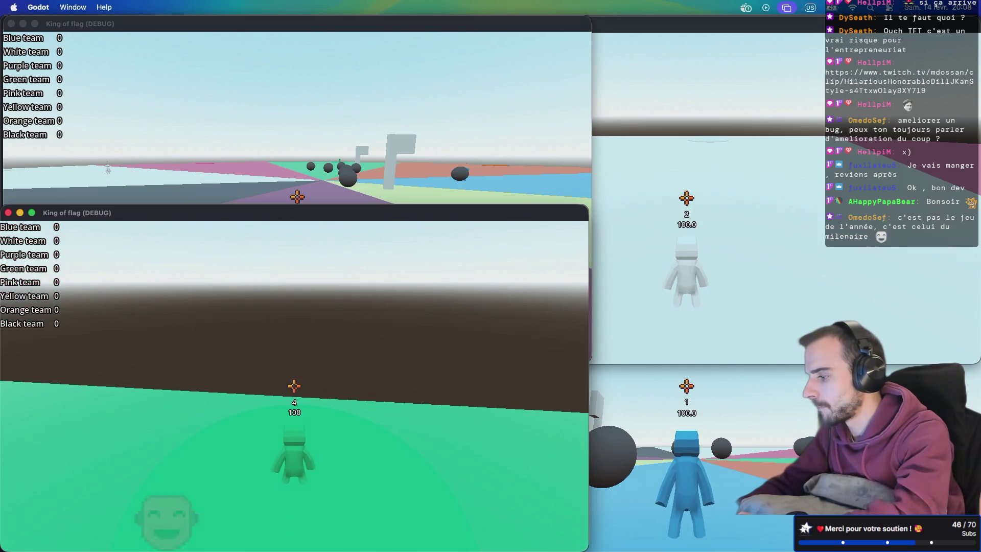
key("super+Tab")
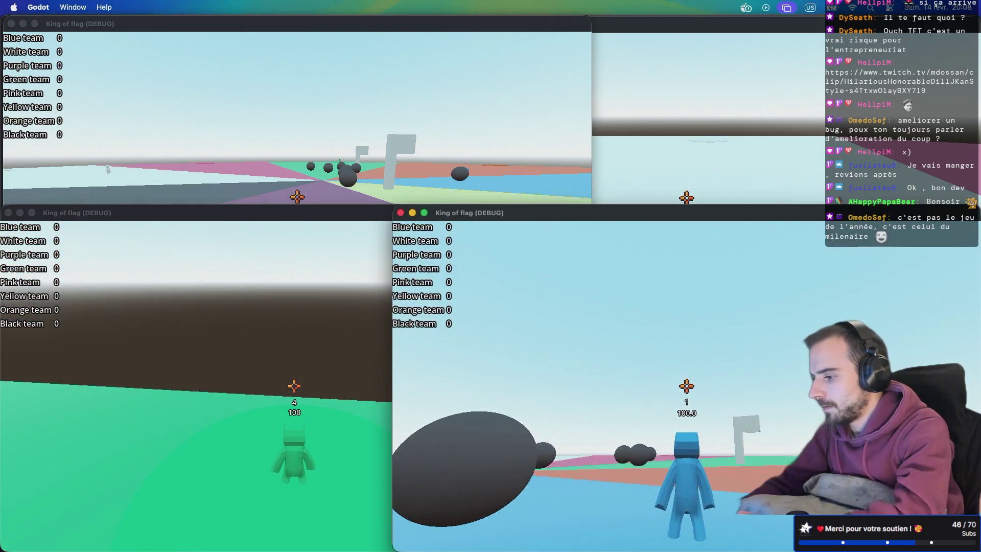
key("super+Tab")
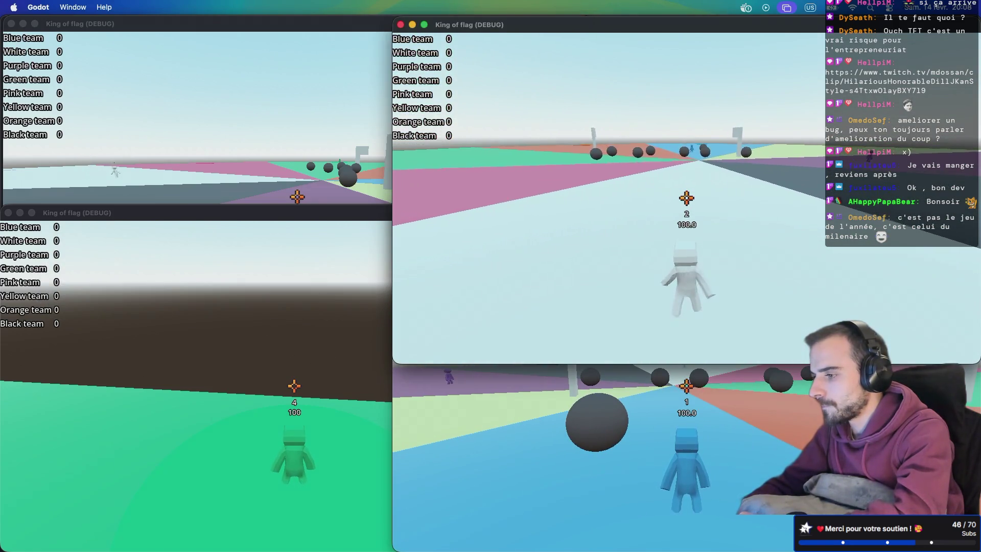
key("super+Tab")
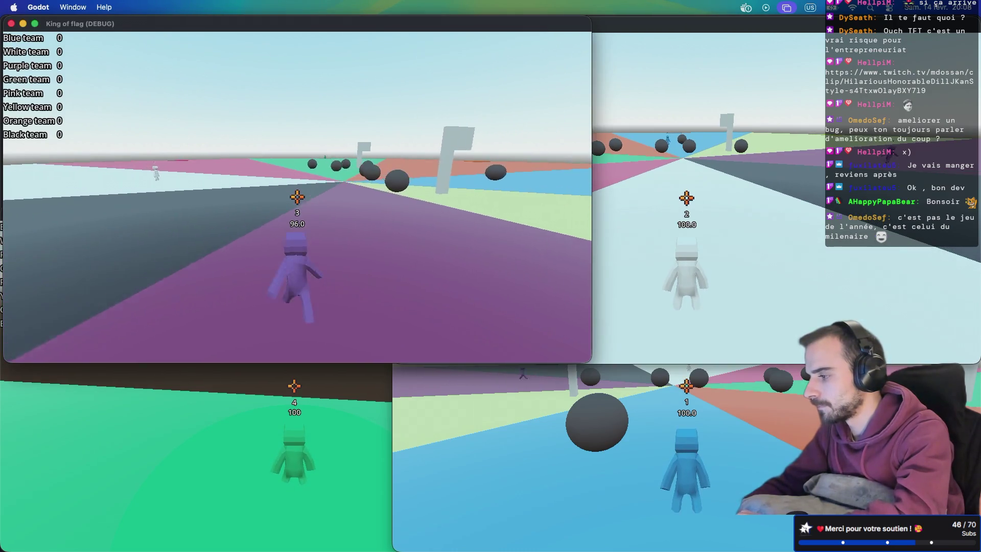
key("w")
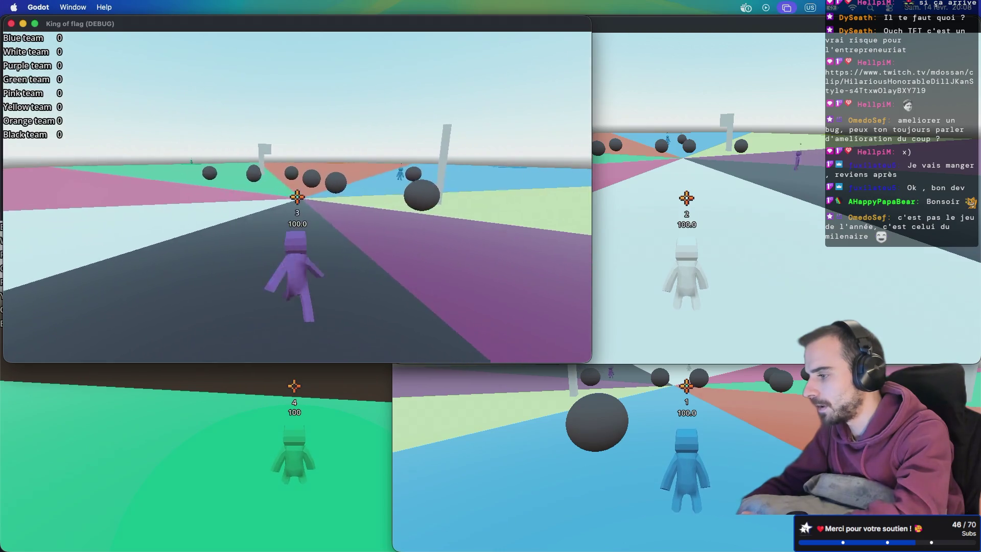
key("w")
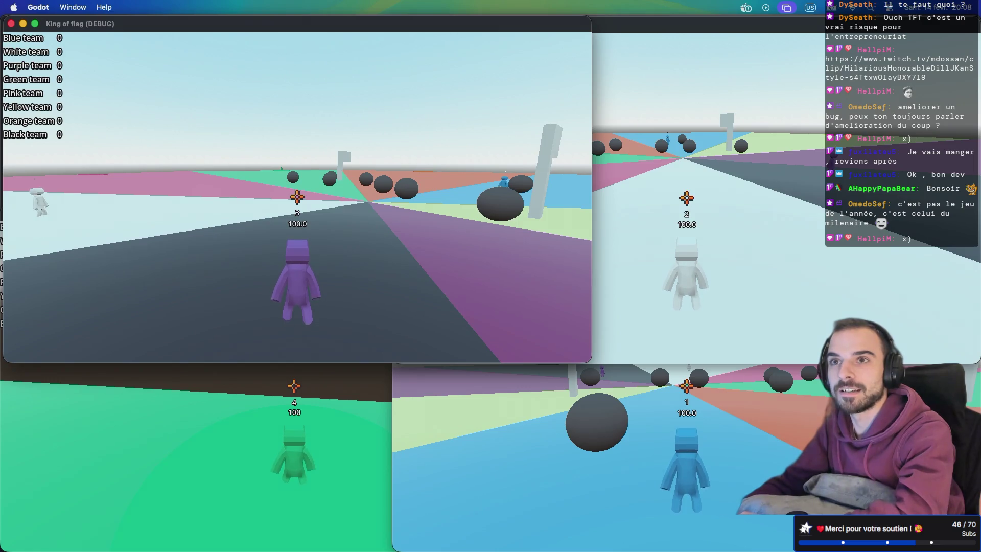
key("alt+Tab")
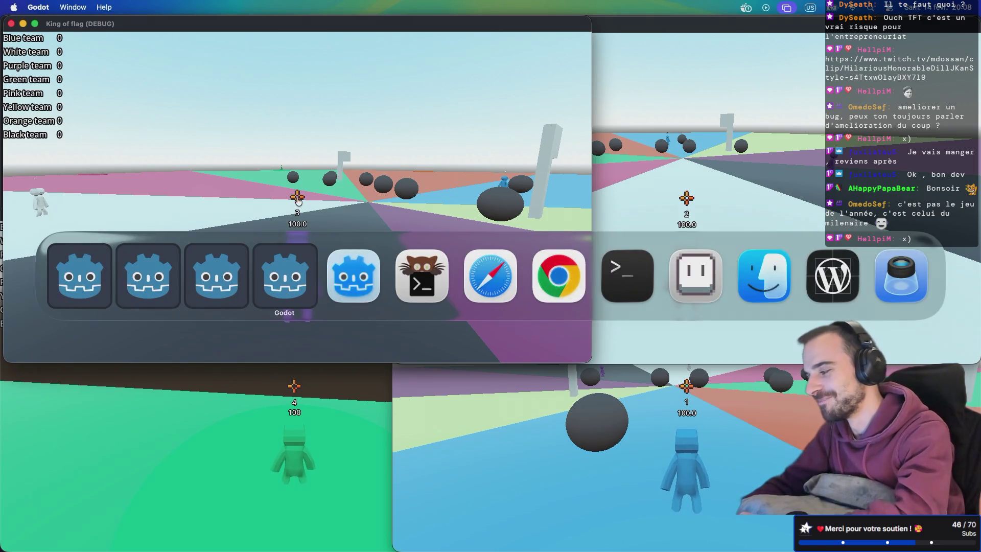
key("w")
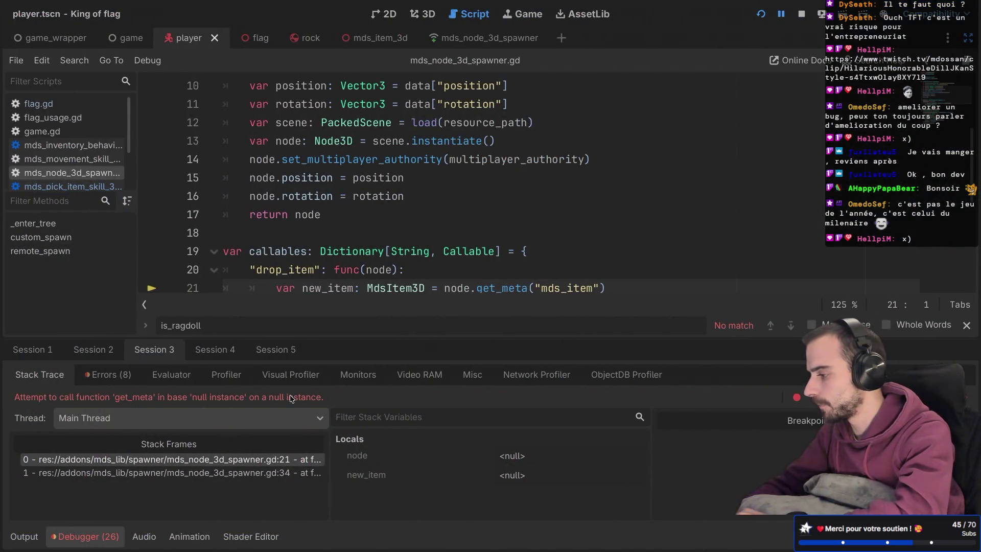
Inspect line 21 of mds_node_3d_spawner.gd with the null get_meta error, then resume the game.
scroll(356, 280, "down", 1)
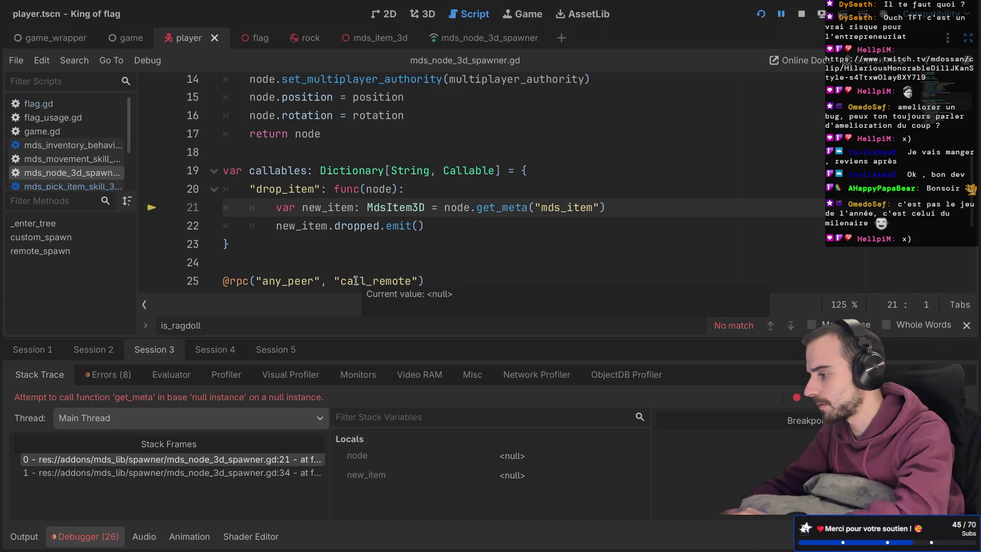
key("F12")
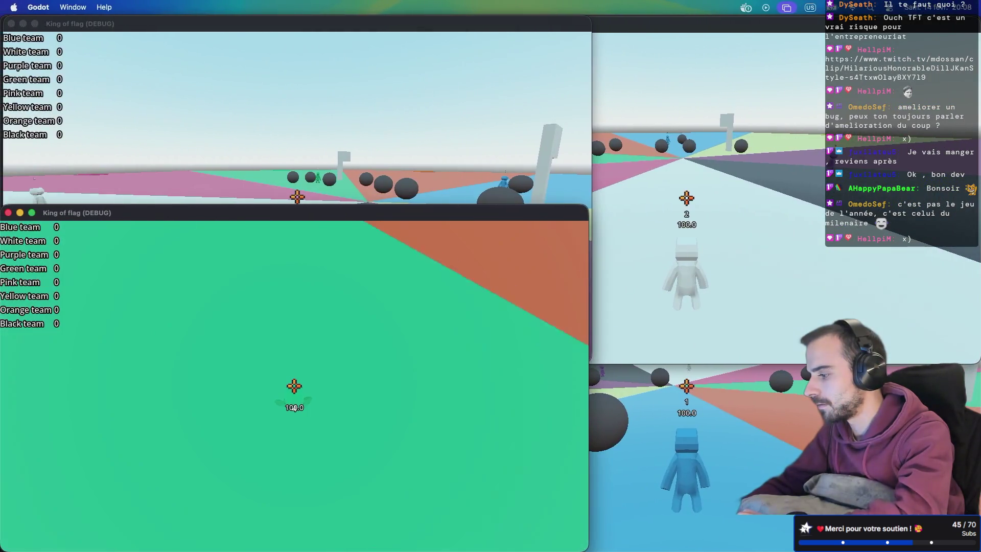
Steer the green character across the red and blue areas to raise Green's score.
key("w")
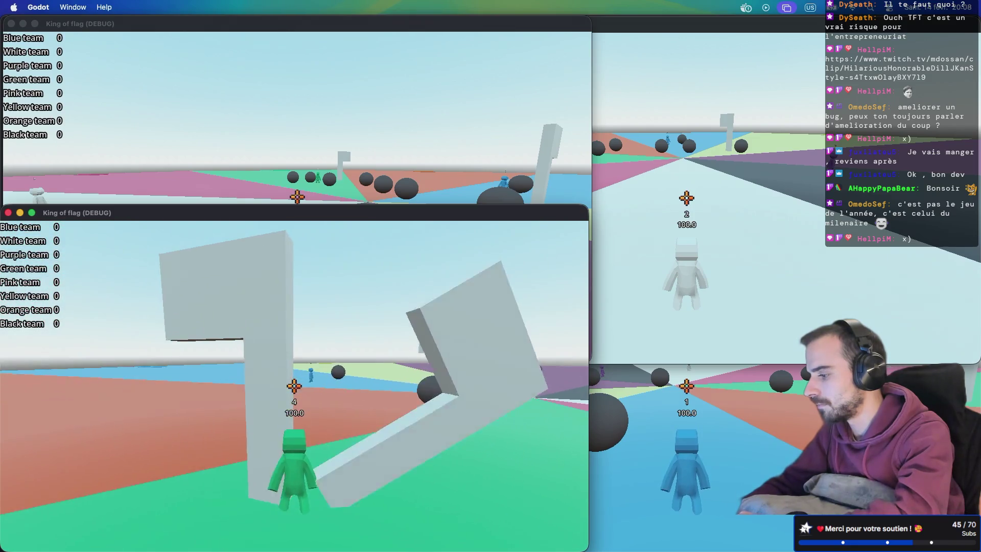
key("a")
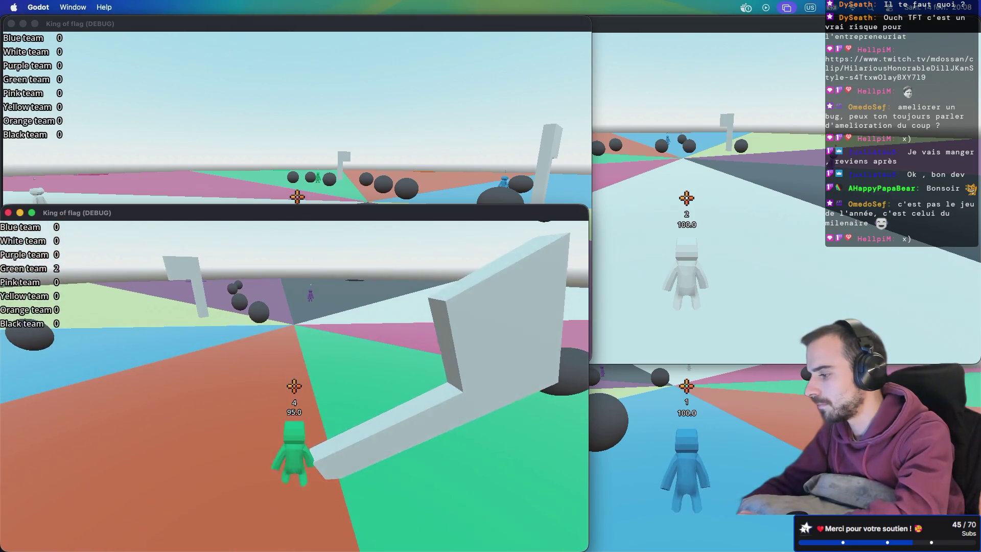
key("a")
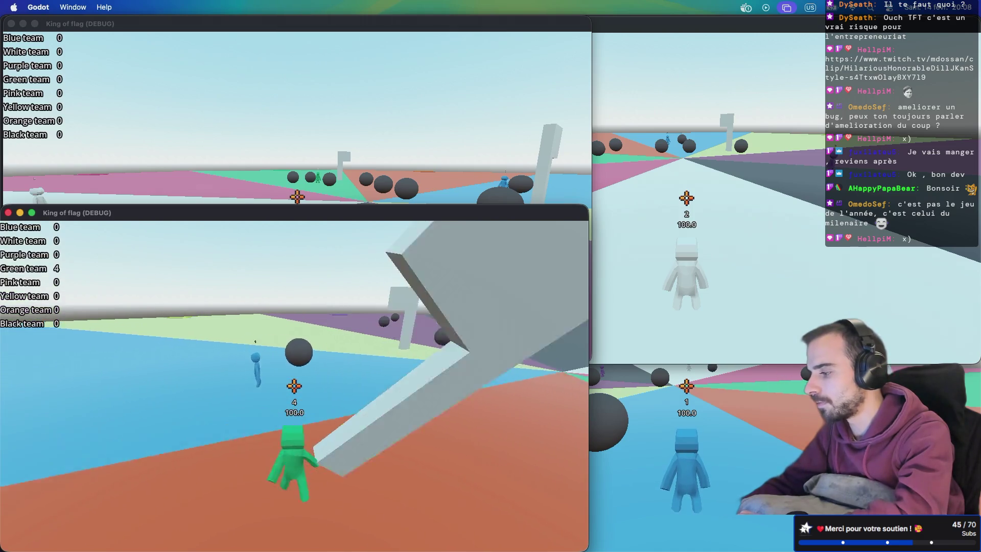
key("w")
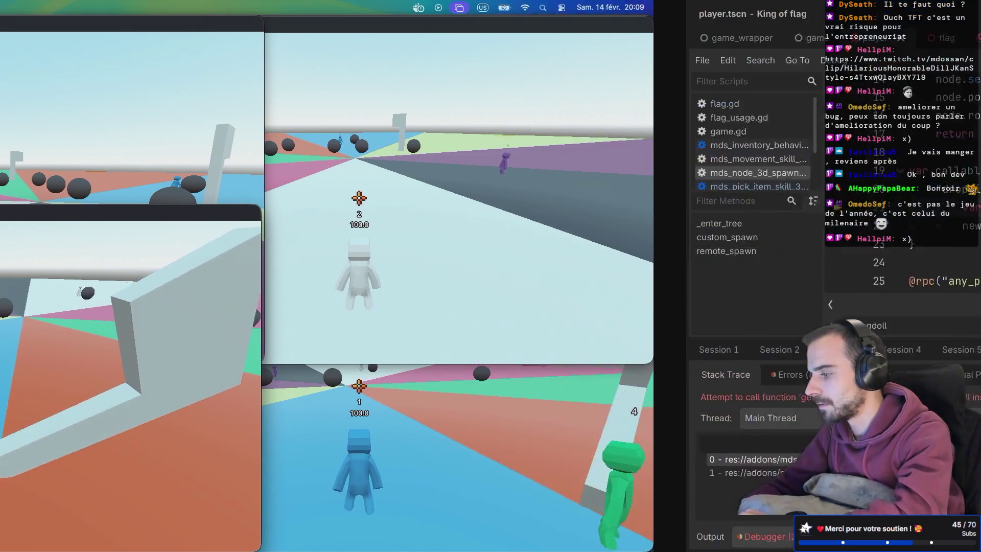
scroll(363, 223, "down", 3)
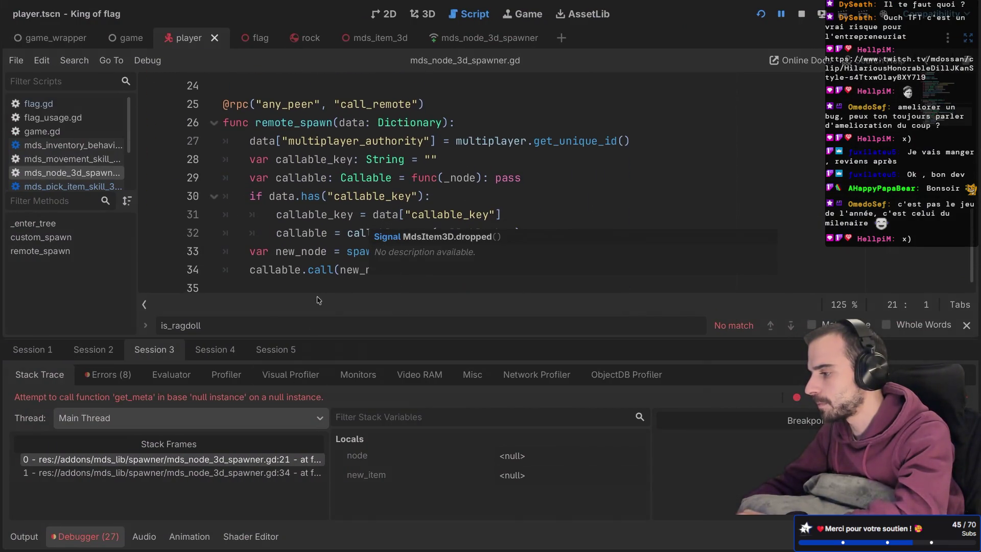
scroll(356, 214, "up", 2)
scroll(356, 214, "down", 2)
scroll(377, 171, "up", 1)
scroll(377, 171, "up", 2)
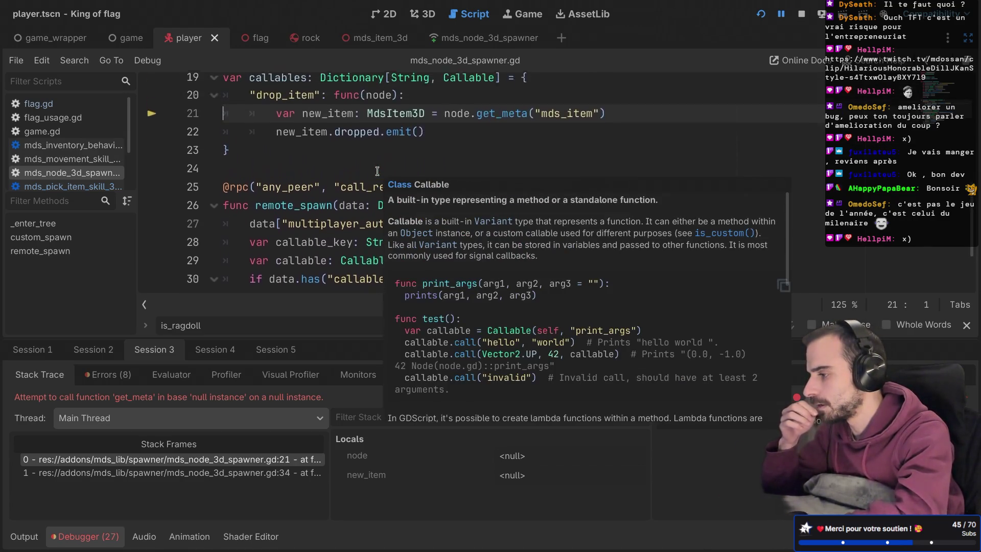
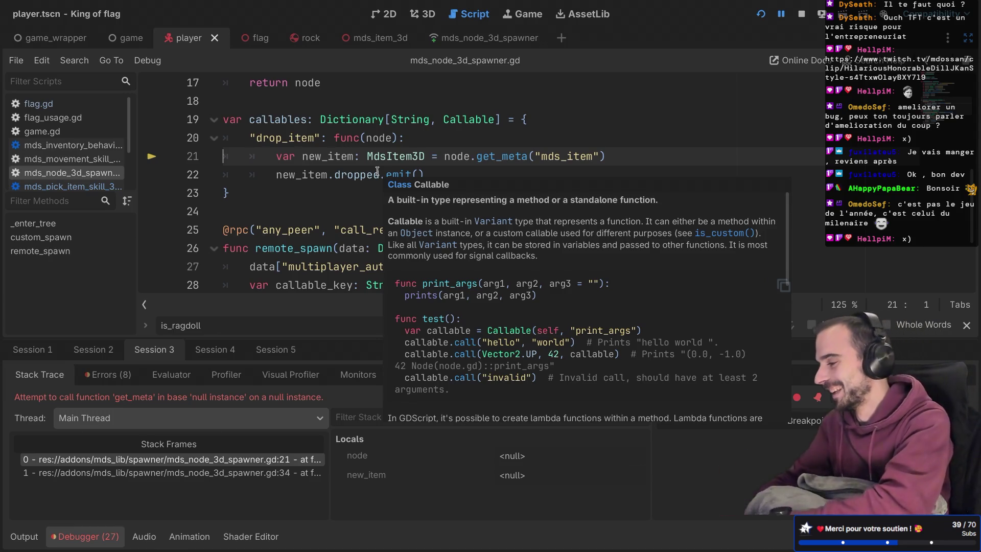
Inspect the spawner script's callables block, the new_item declaration and its get_meta call.
mouse_move(336, 175)
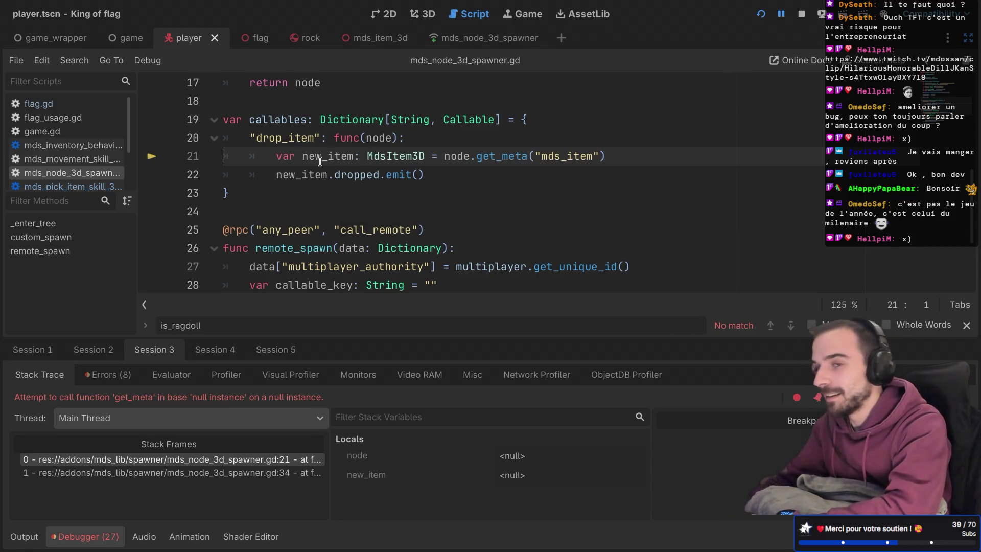
mouse_move(320, 161)
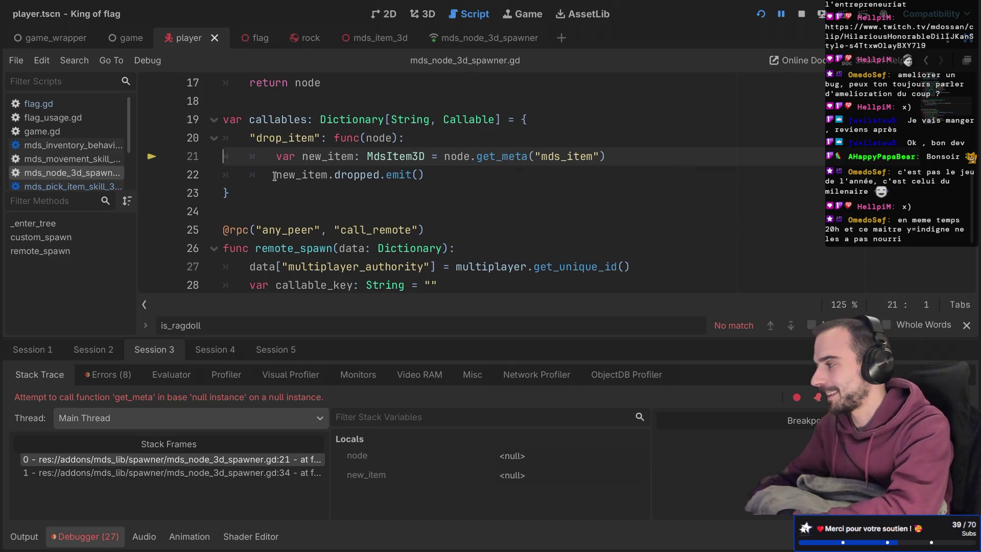
mouse_move(277, 188)
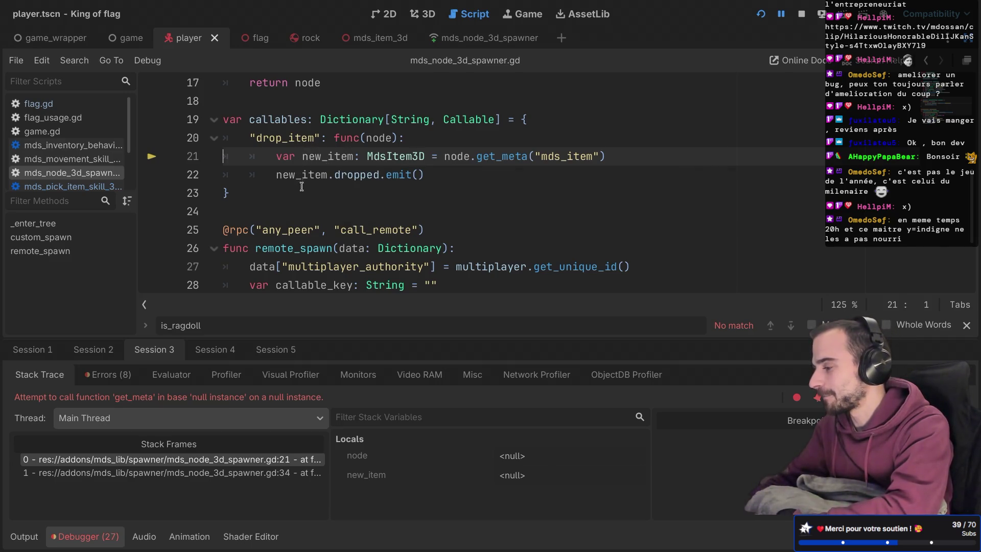
scroll(342, 170, "down", 1)
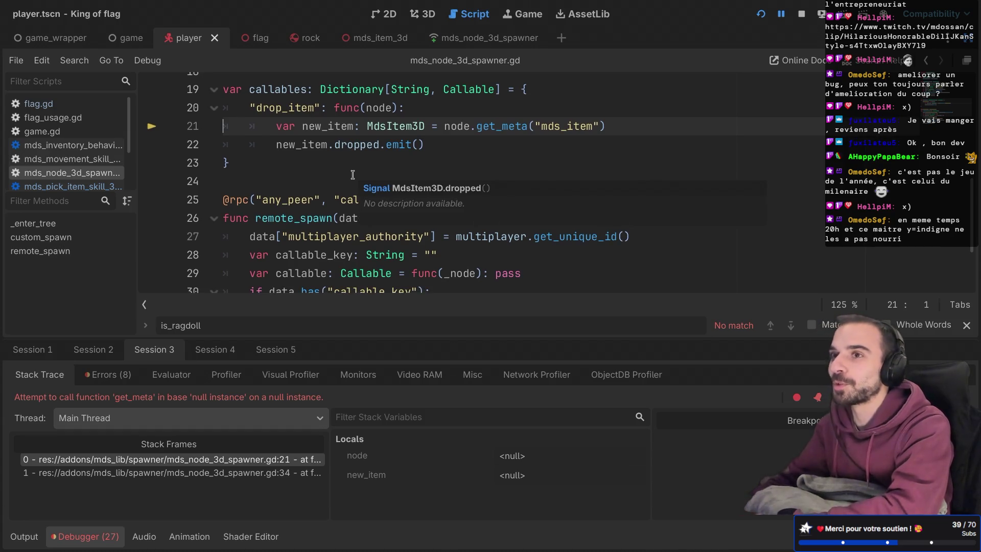
left_click(237, 168)
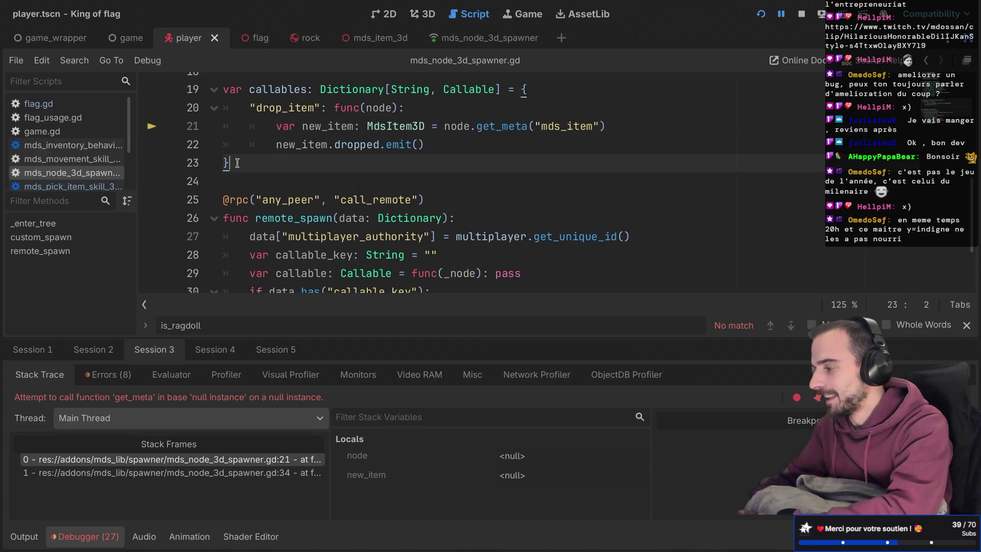
key("shift+Up")
key("shift+Up")
key("shift+Up")
left_click(242, 160)
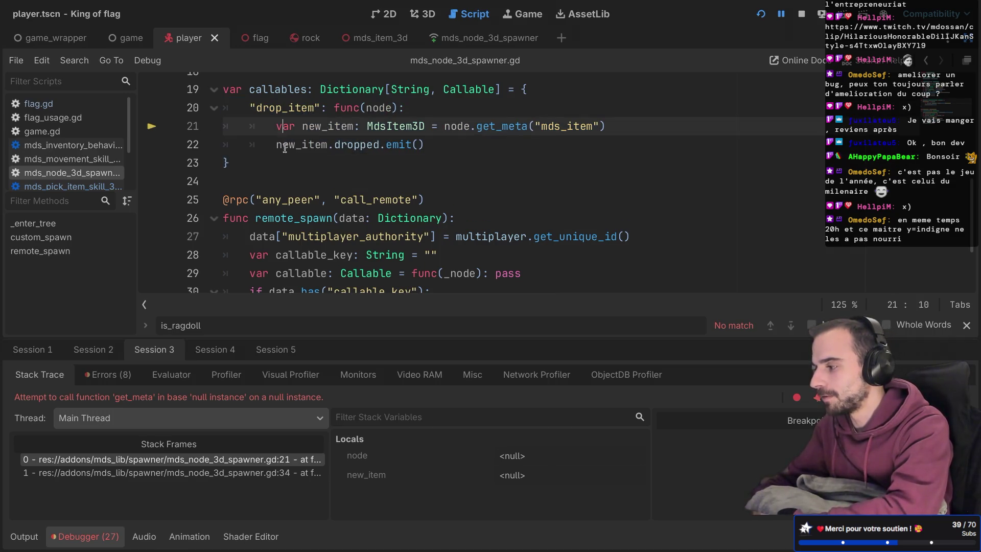
left_click(293, 126)
left_click(281, 111)
left_click(290, 144)
left_click(502, 127)
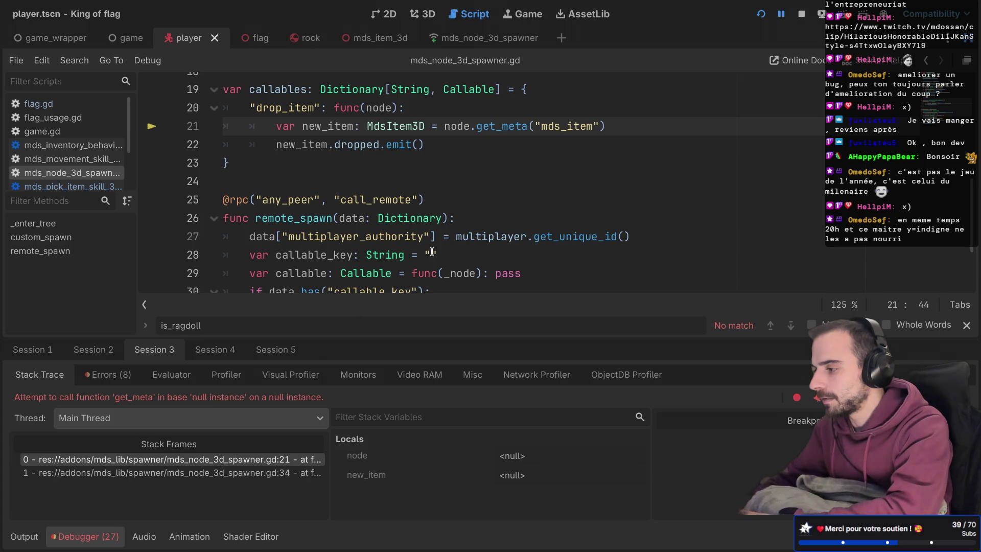
double_click(456, 126)
scroll(452, 129, "down", 1)
scroll(447, 127, "up", 1)
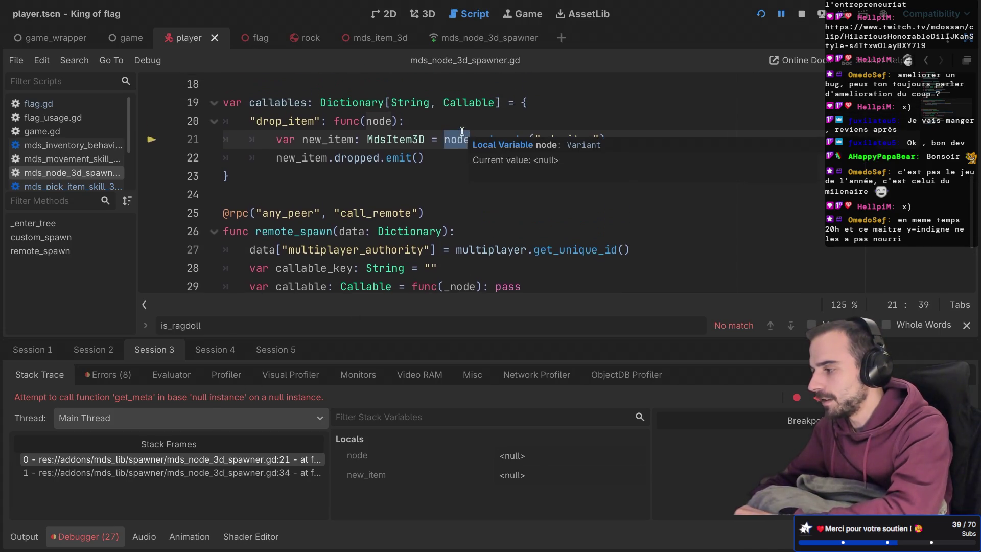
double_click(278, 100)
scroll(373, 195, "down", 2)
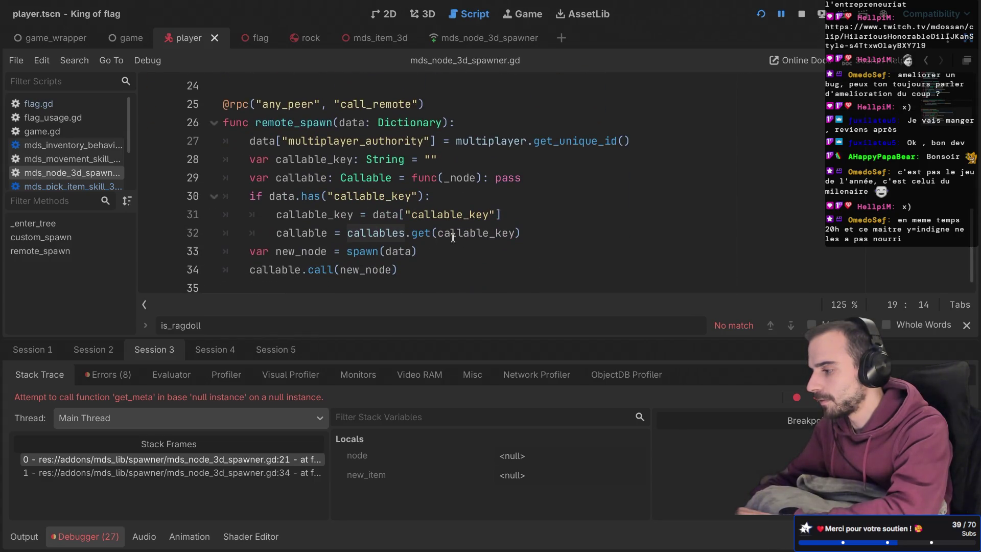
mouse_move(440, 216)
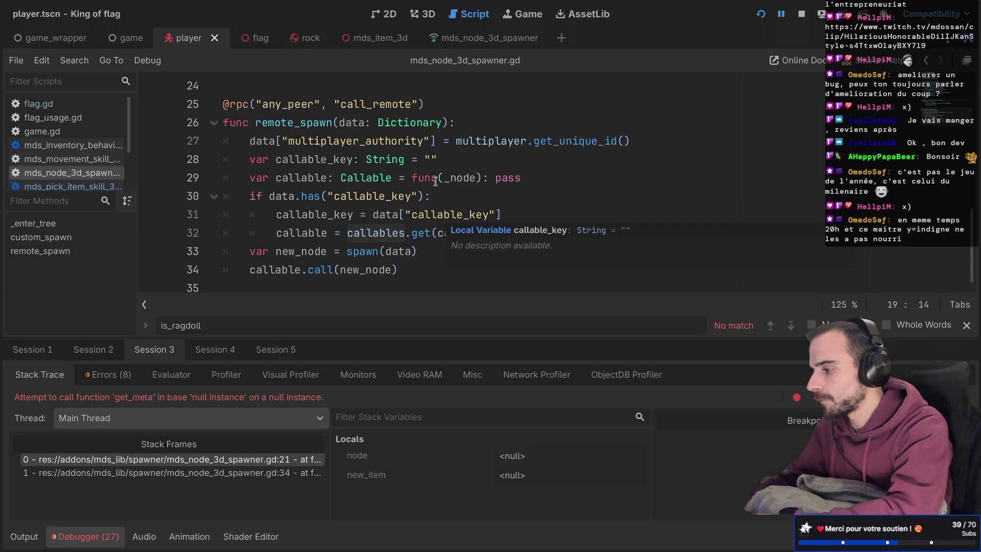
Search the script for remote_spawn and review where callables are invoked via callable.call.
double_click(303, 122)
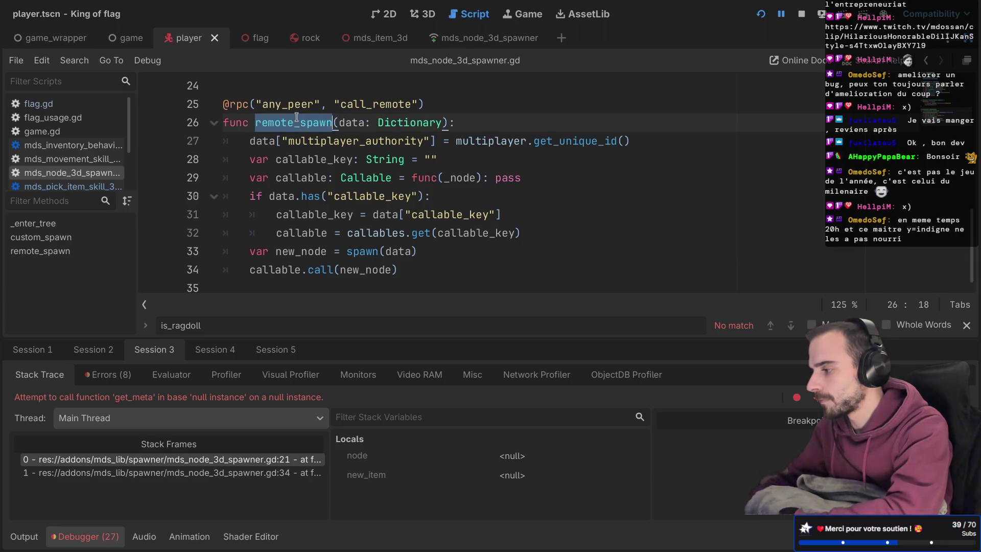
key("ctrl+f")
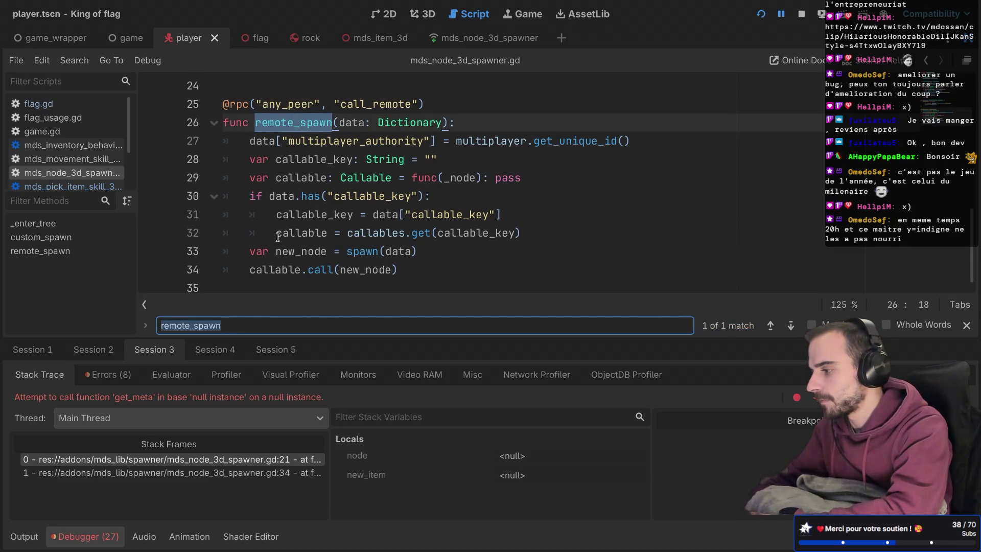
mouse_move(278, 237)
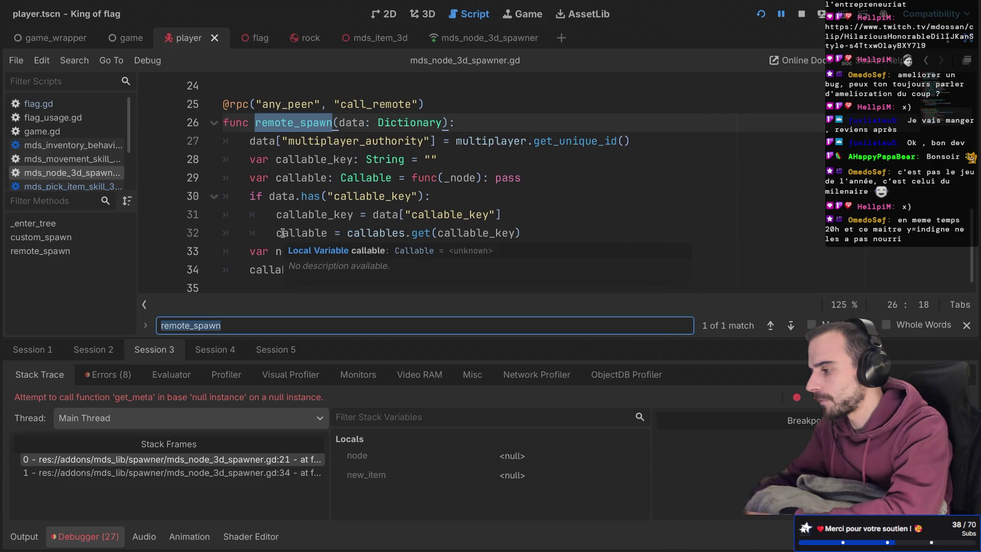
mouse_move(344, 198)
left_click(366, 159)
mouse_move(366, 160)
scroll(366, 159, "up", 2)
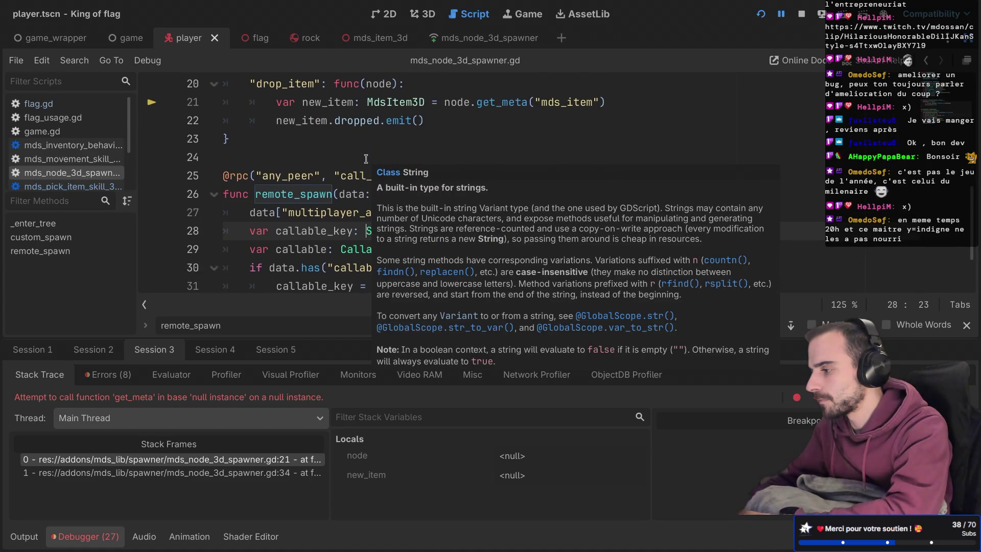
left_click(382, 139)
scroll(382, 139, "down", 2)
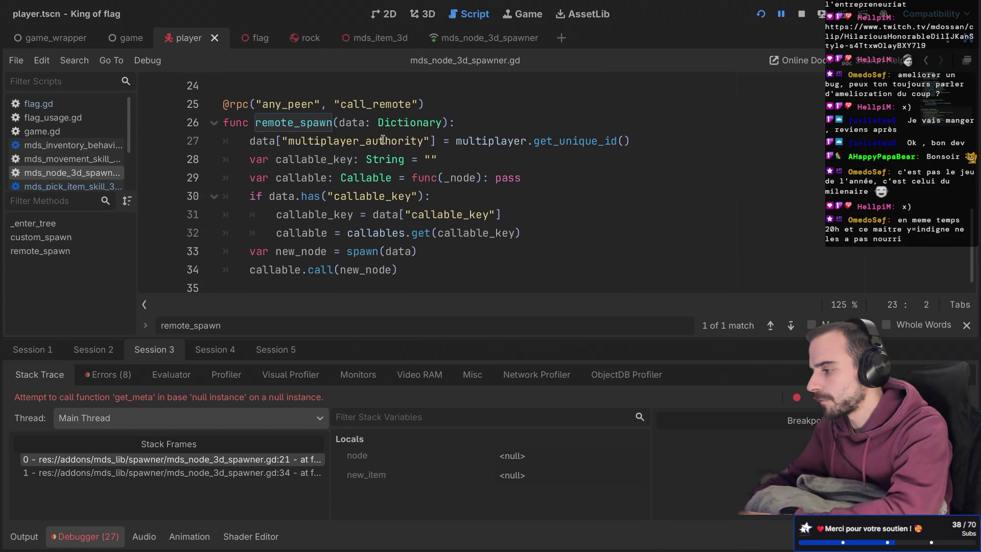
scroll(382, 139, "up", 6)
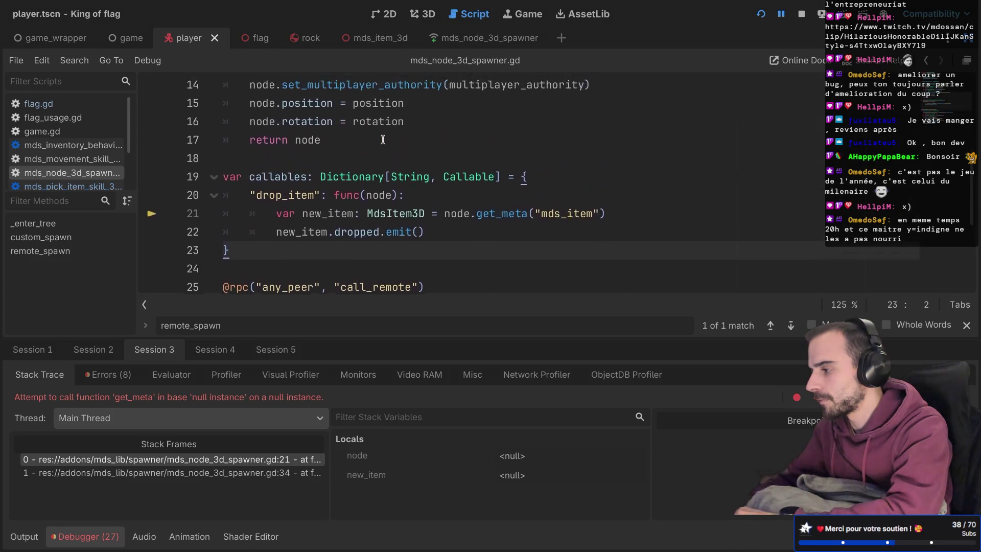
scroll(382, 139, "down", 6)
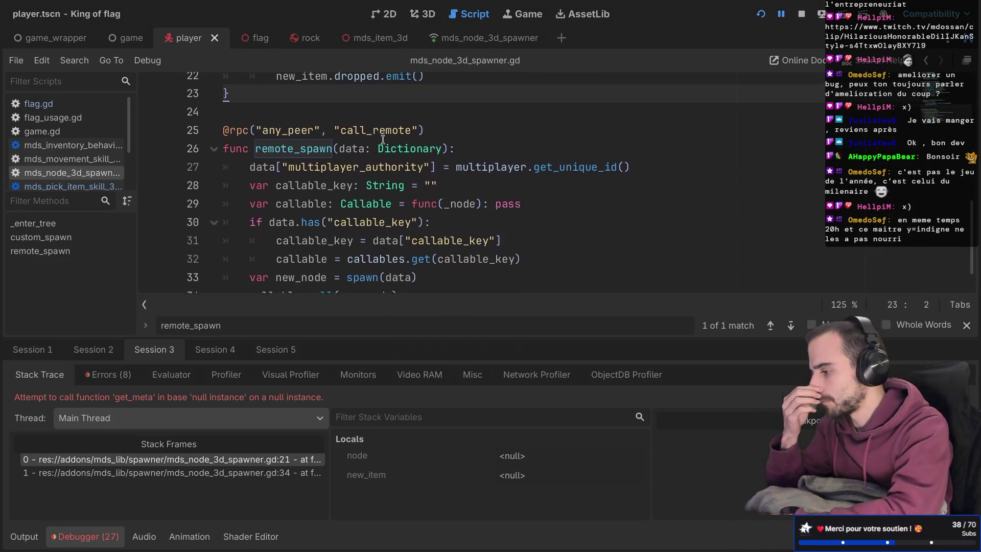
scroll(382, 139, "up", 5)
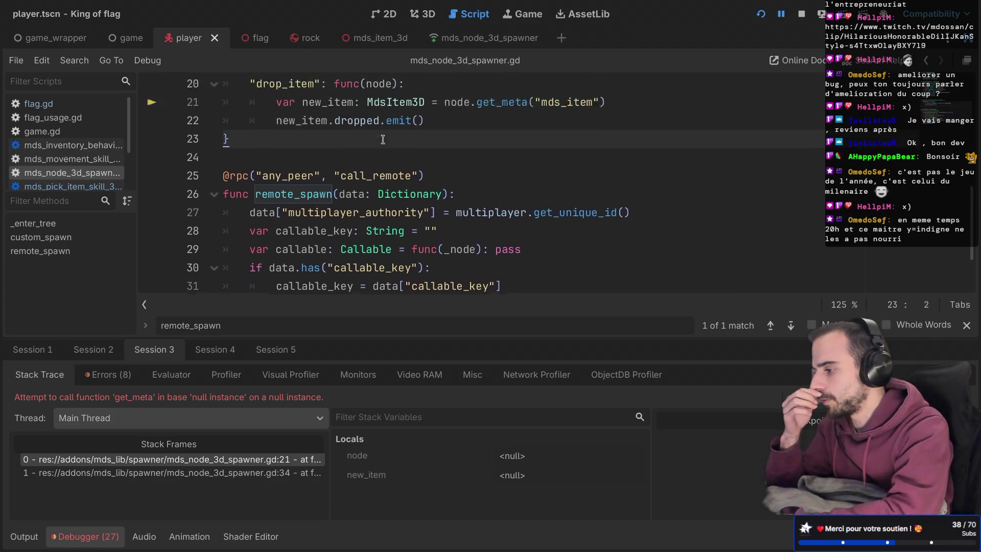
scroll(382, 139, "down", 5)
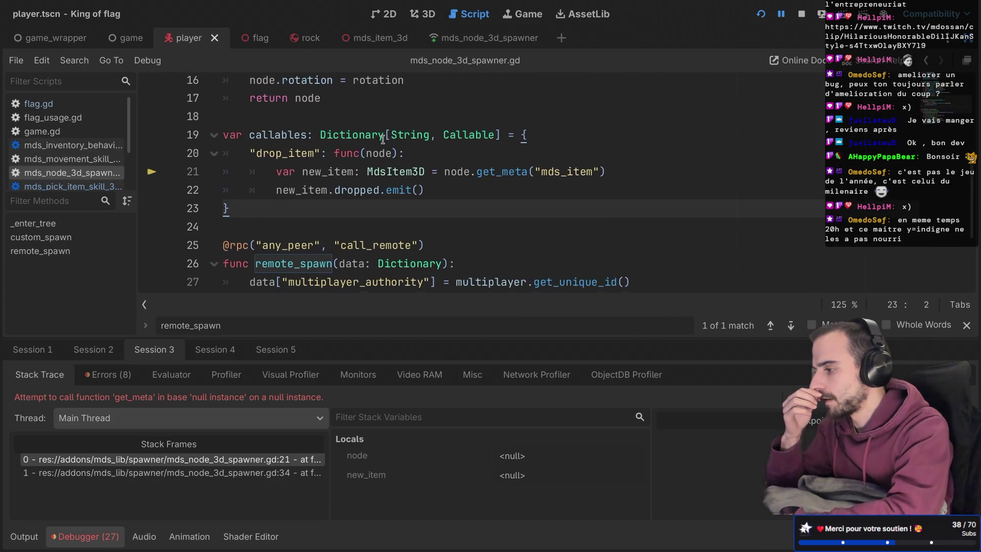
scroll(412, 178, "up", 3)
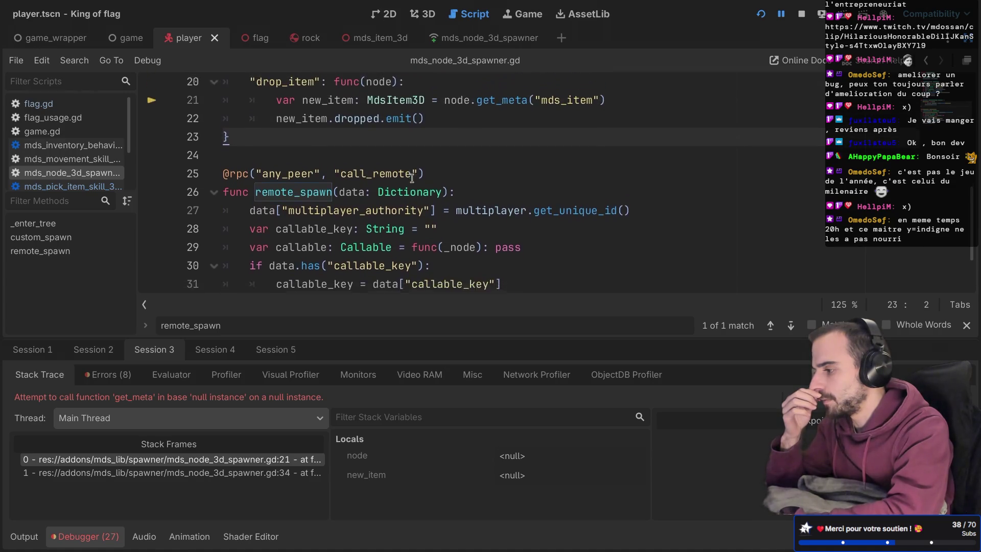
scroll(411, 178, "down", 3)
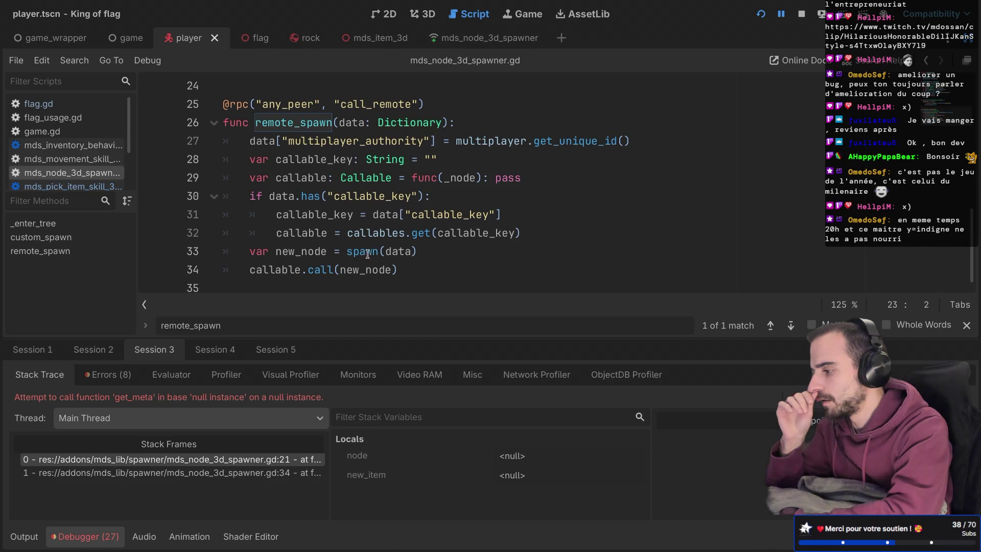
double_click(317, 234)
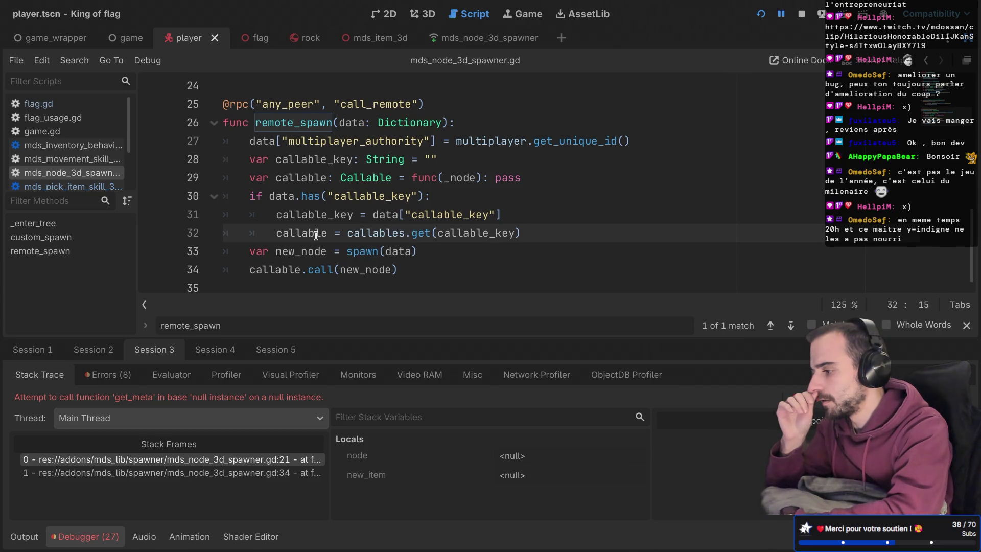
double_click(271, 271)
double_click(320, 269)
left_click(353, 269)
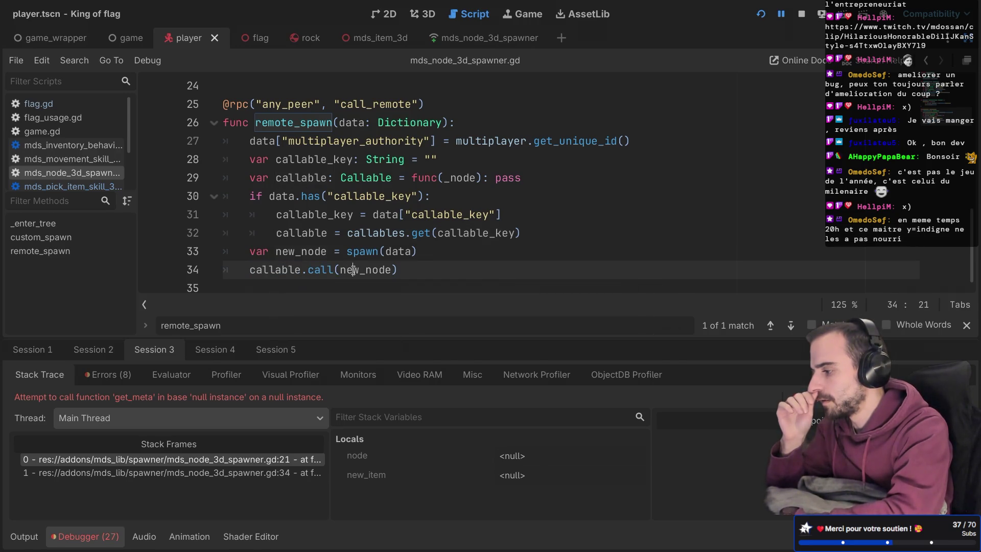
double_click(363, 251)
scroll(401, 204, "up", 3)
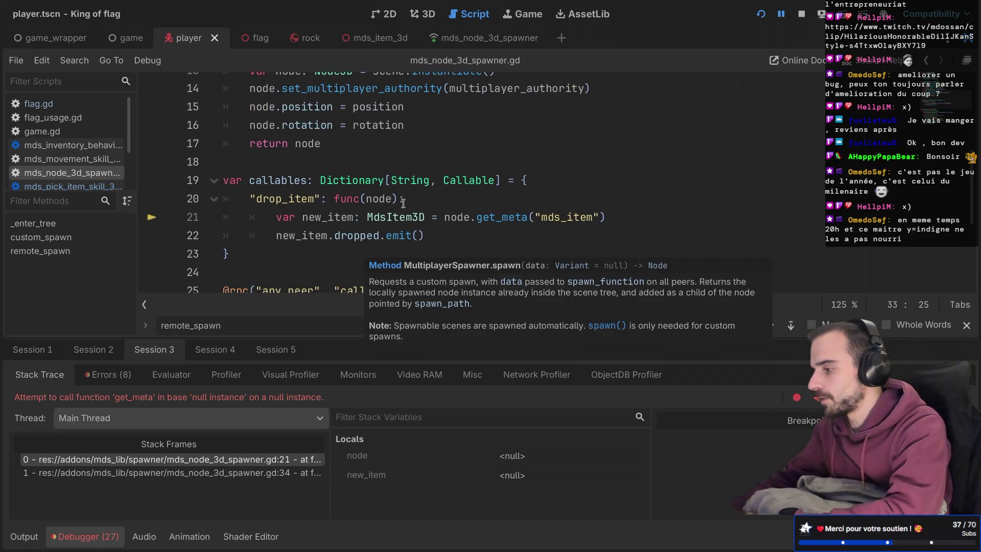
Start a new validity check line at the top of the drop_item callable.
left_click(401, 204)
key("Return")
type("if (")
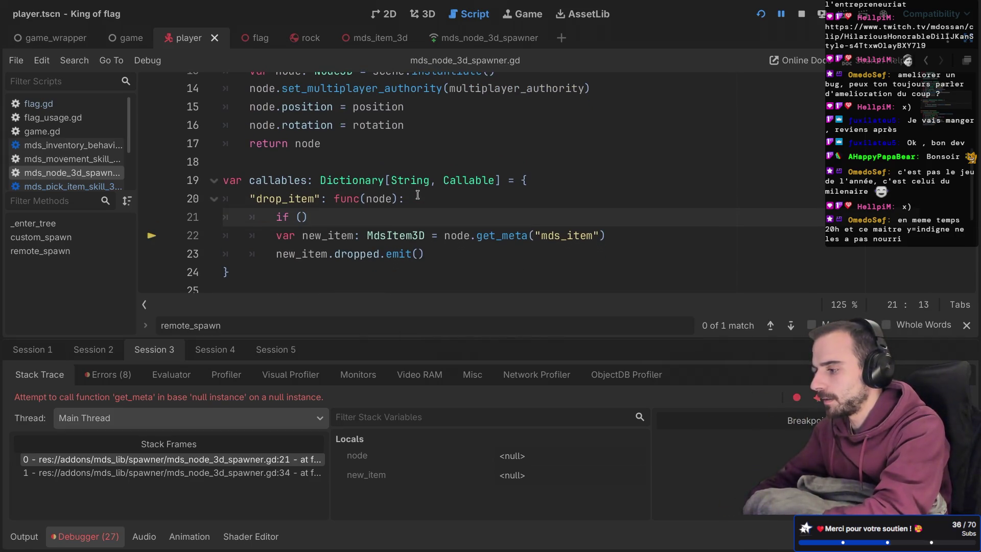
type("nod")
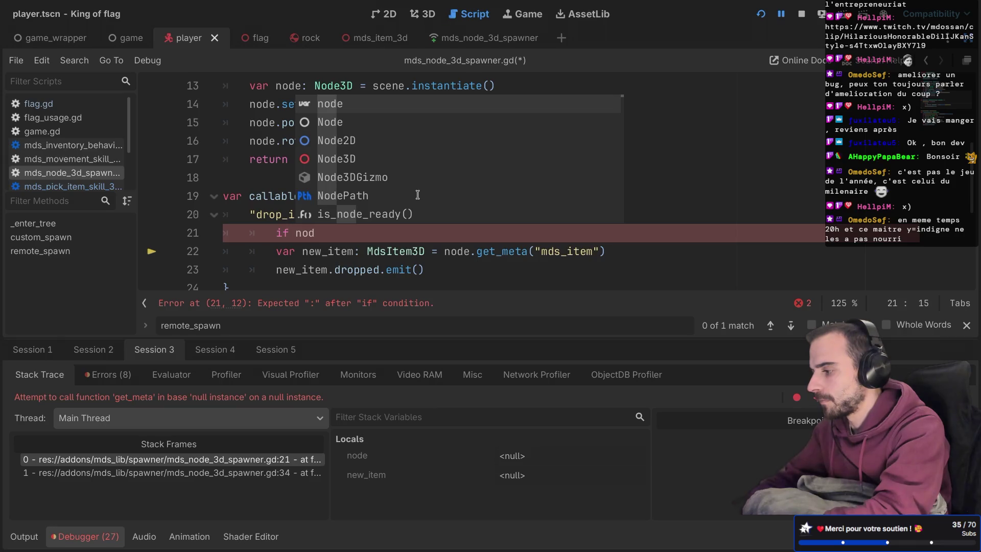
type("e.is_va")
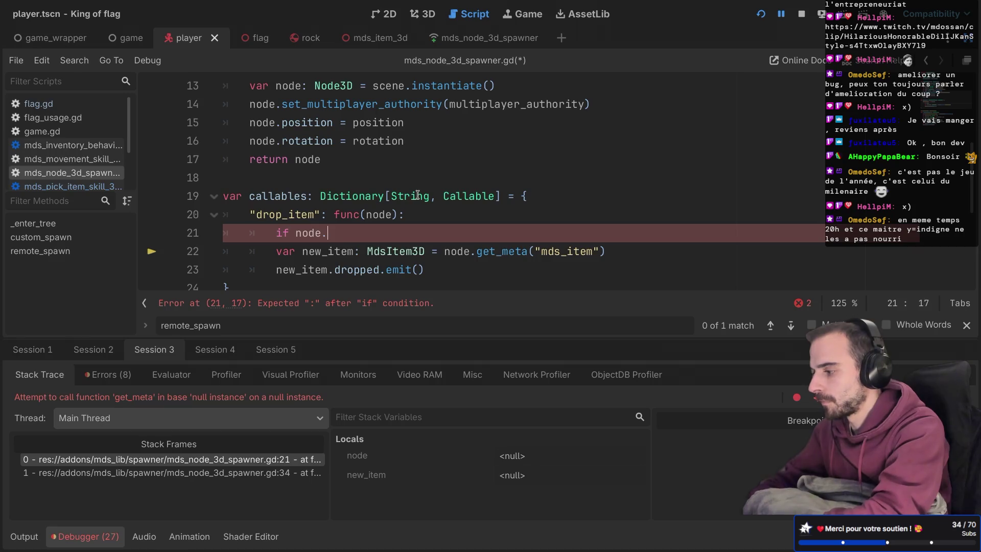
key("BackSpace")
Type the drop_item node parameter as Node3D.
scroll(417, 195, "down", 4)
scroll(417, 194, "up", 2)
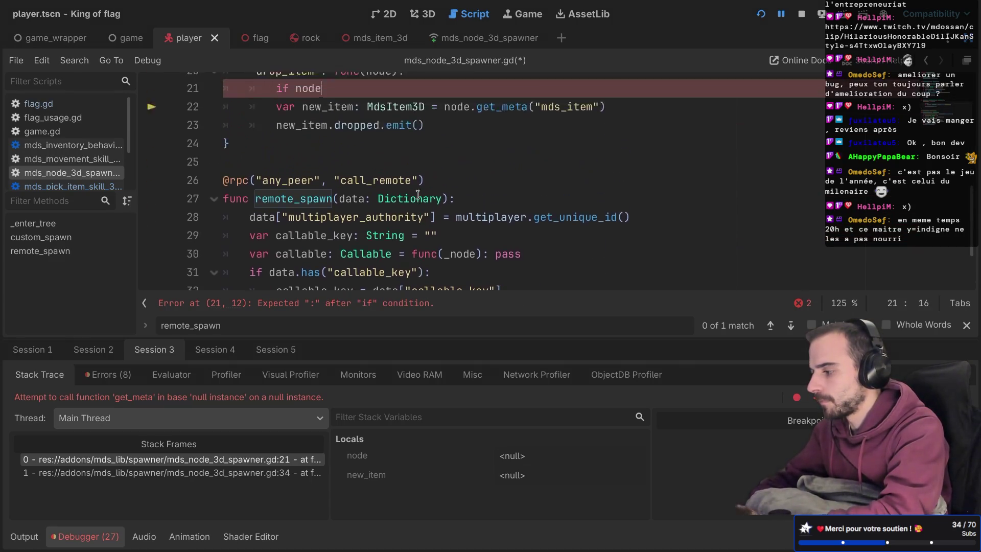
scroll(417, 194, "up", 2)
left_click(391, 164)
type(":")
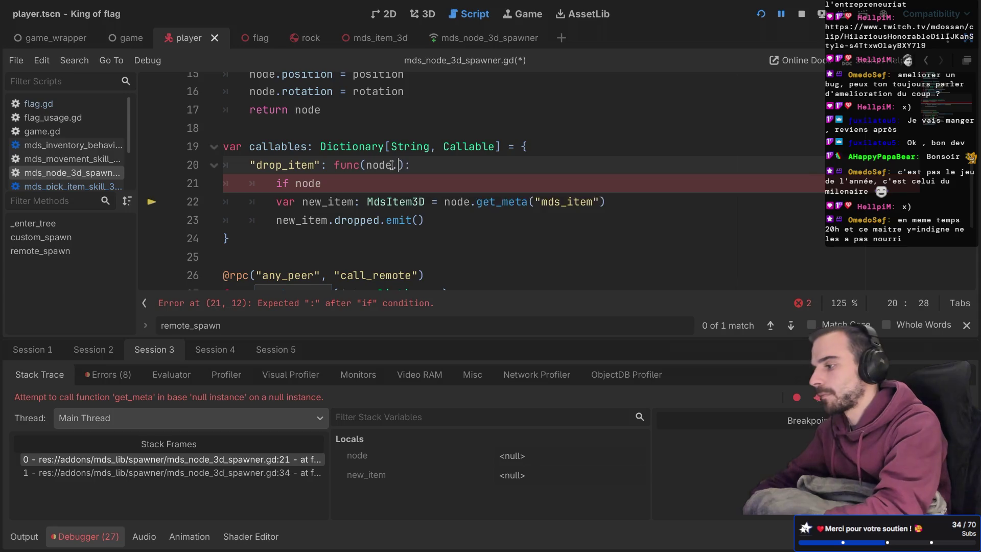
type(" Node")
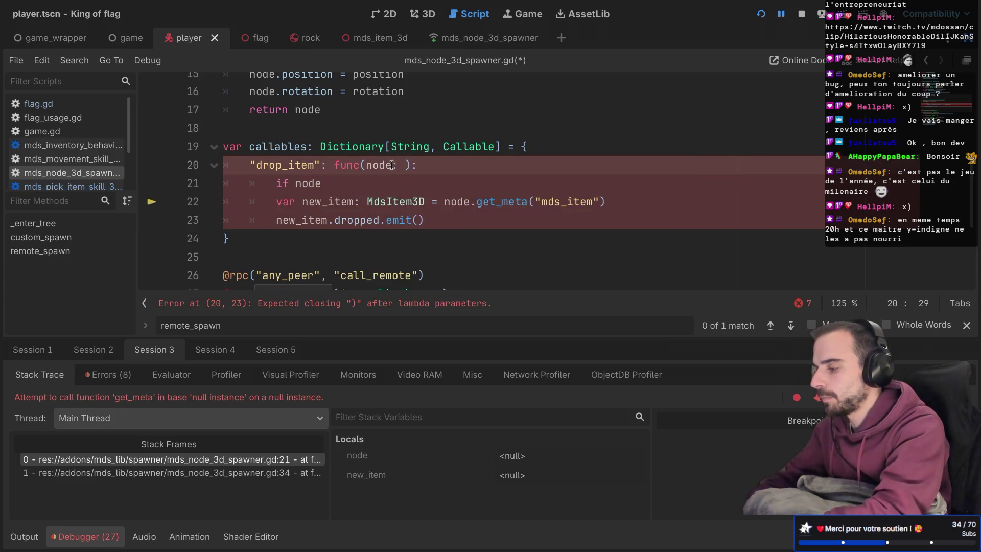
key("Down")
key("Down")
key("Return")
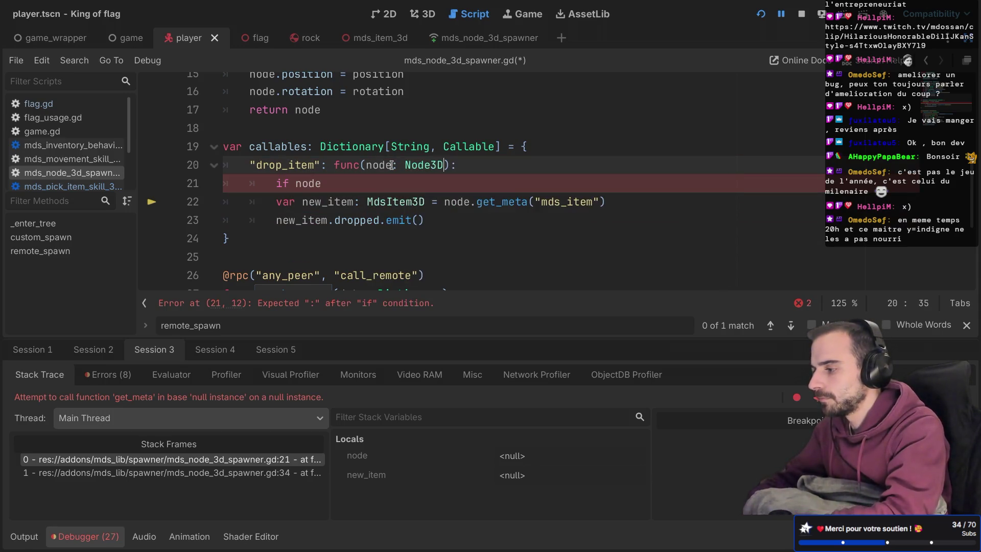
Rewrite line 21 as 'if !is_instance_valid(node):' followed by an indented 'return'.
left_click(368, 181)
key("BackSpace")
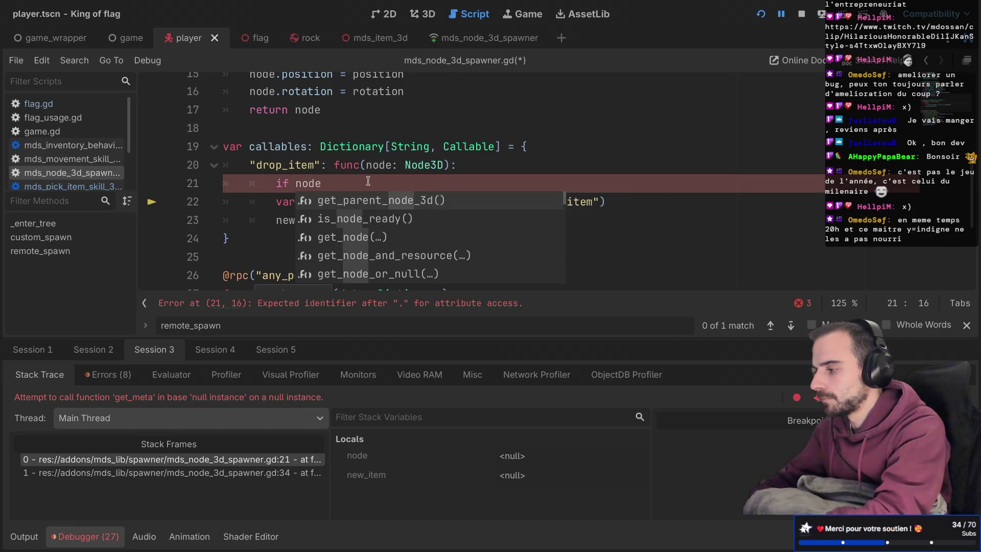
type(".is_vali")
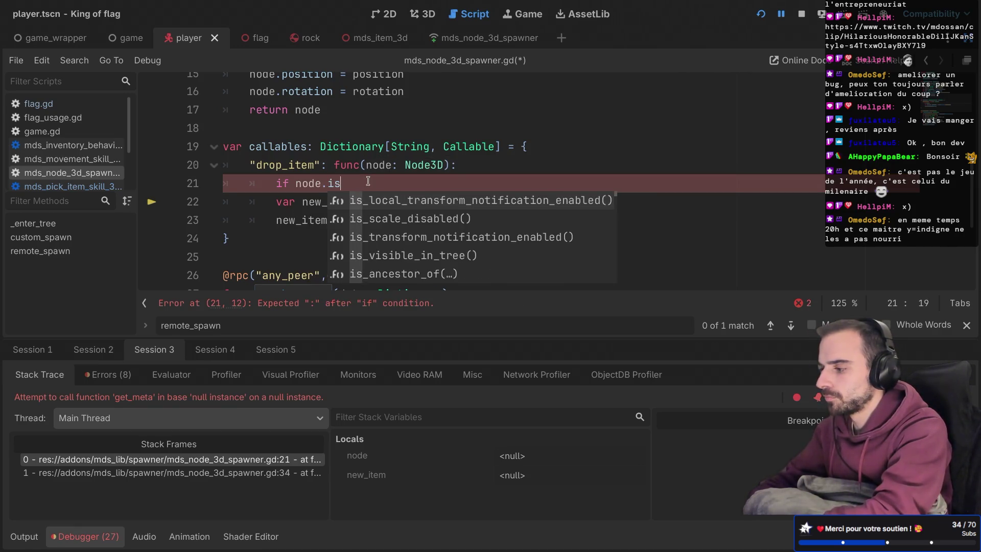
key("BackSpace")
key("BackSpace")
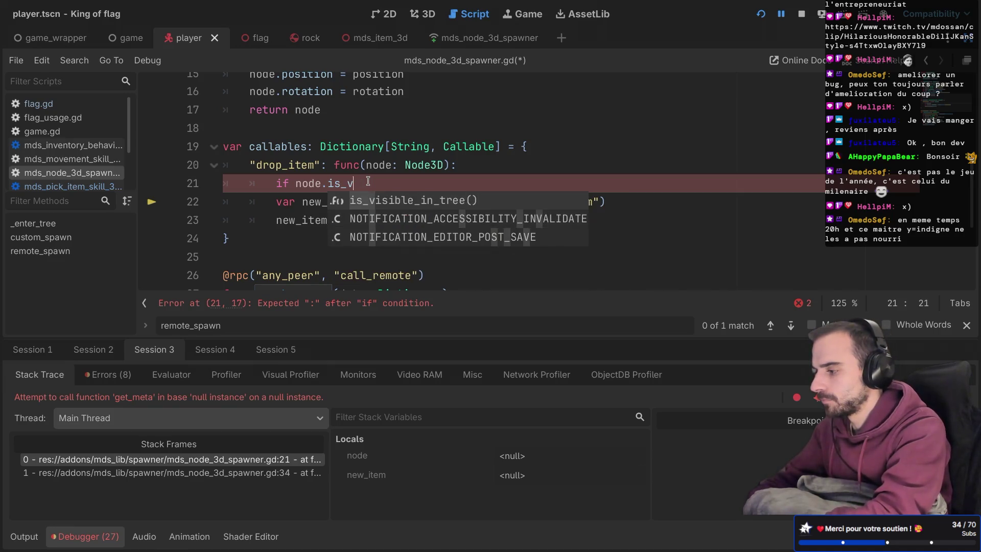
key("BackSpace")
key("BackSpace")
key("BackSpace")
type("is_valid")
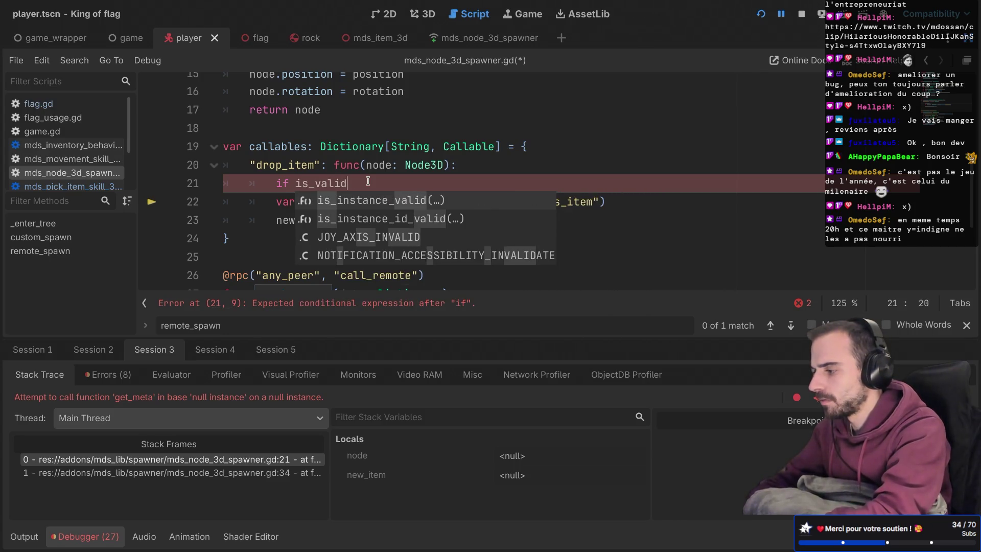
key("Return")
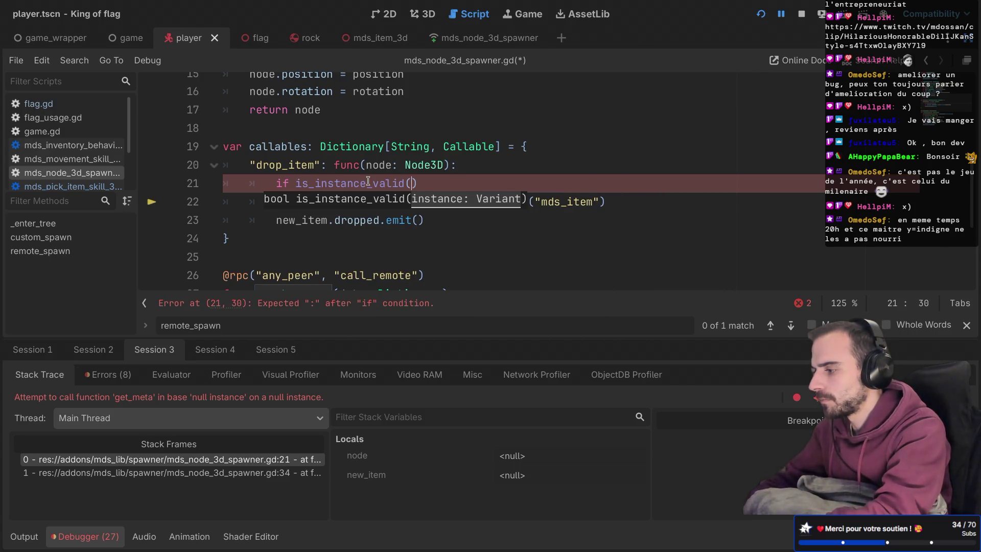
type("node")
key("Escape")
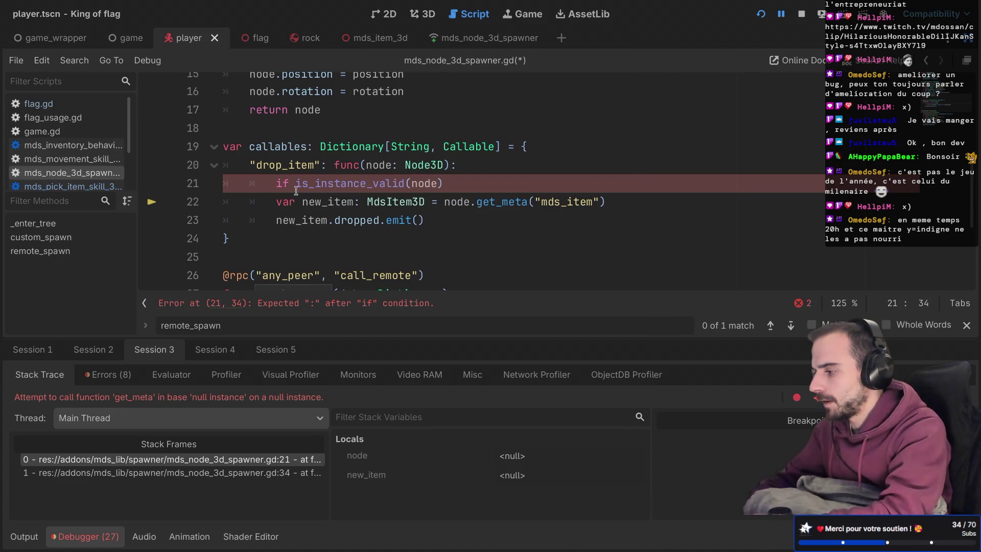
type("!")
left_click(452, 182)
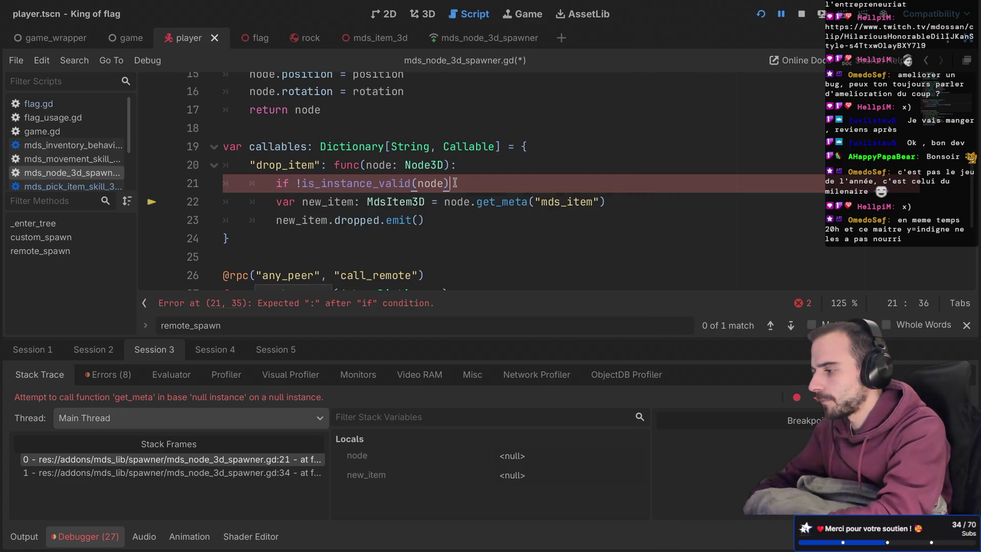
type(":")
key("Return")
type("return")
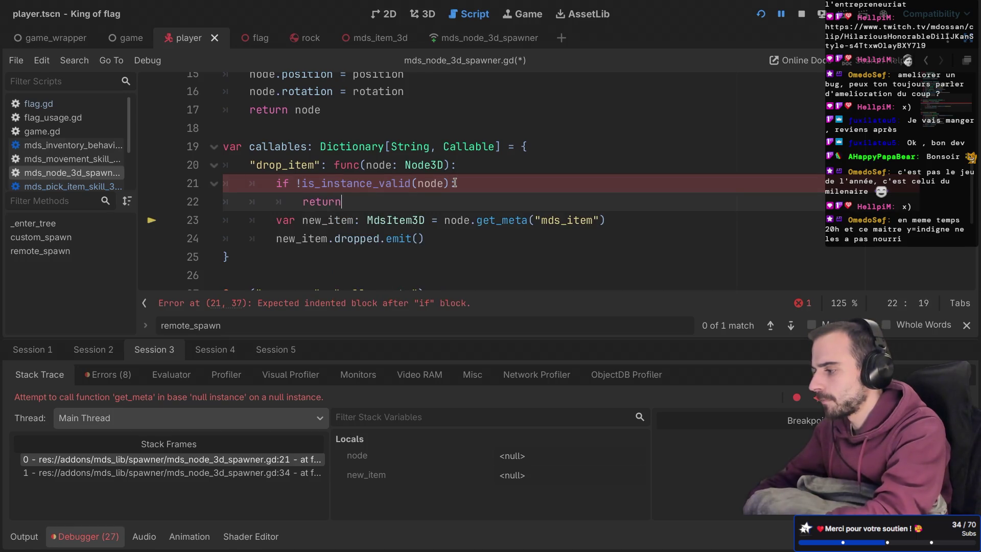
Save the spawner script and run the game to test the fix.
key("ctrl+s")
scroll(469, 196, "down", 4)
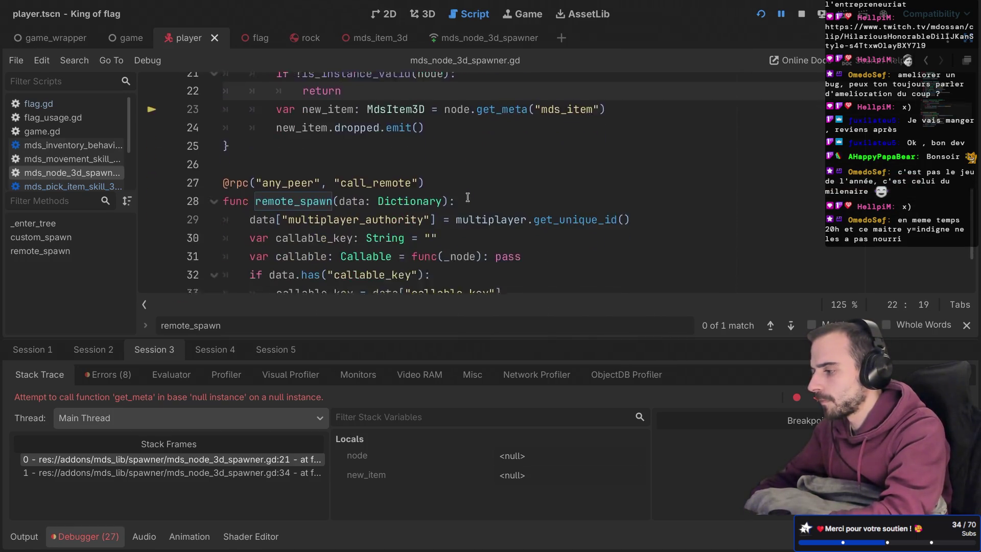
left_click(760, 14)
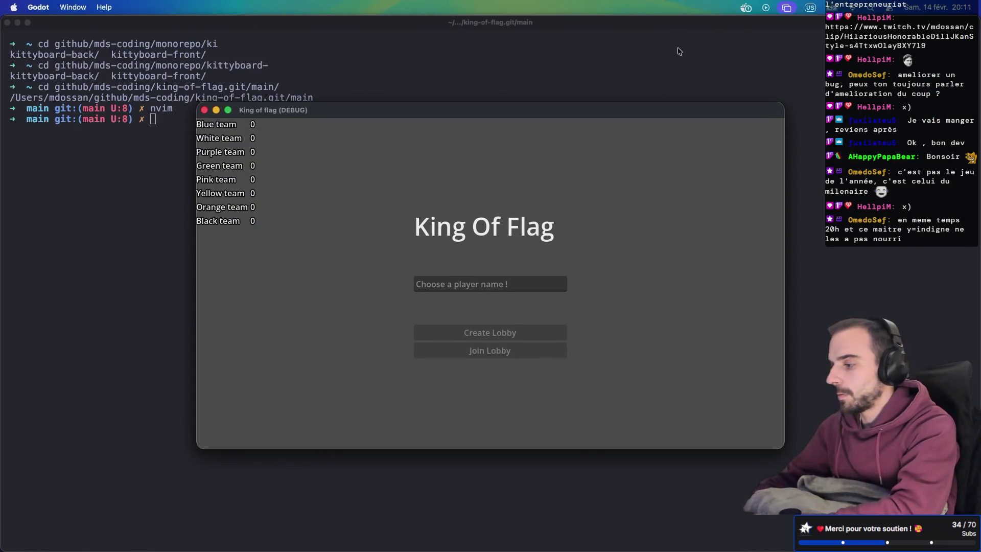
Create a lobby as player '1' and join it from the second window as player '2'.
left_click(639, 364)
type("1")
left_click(636, 412)
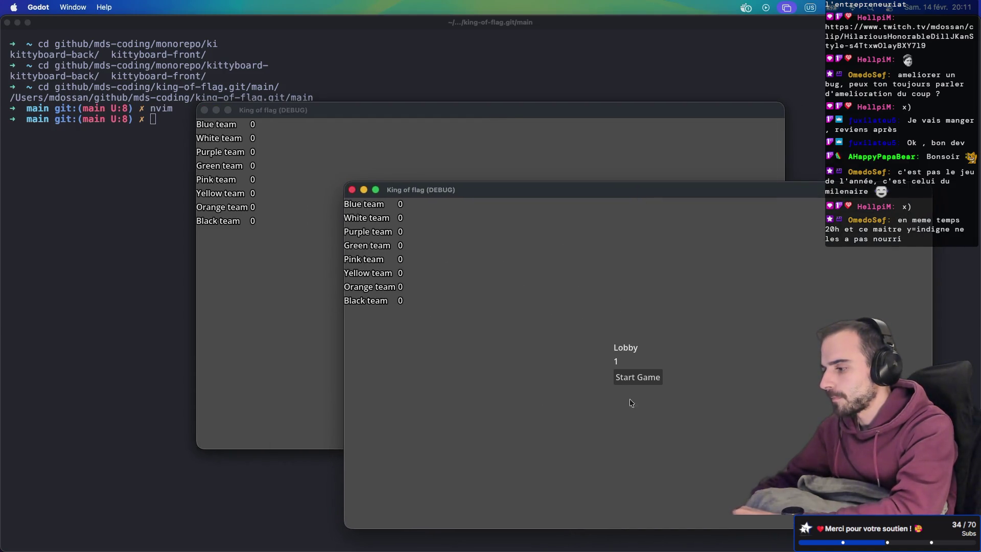
left_click(522, 143)
left_click(480, 280)
type("2")
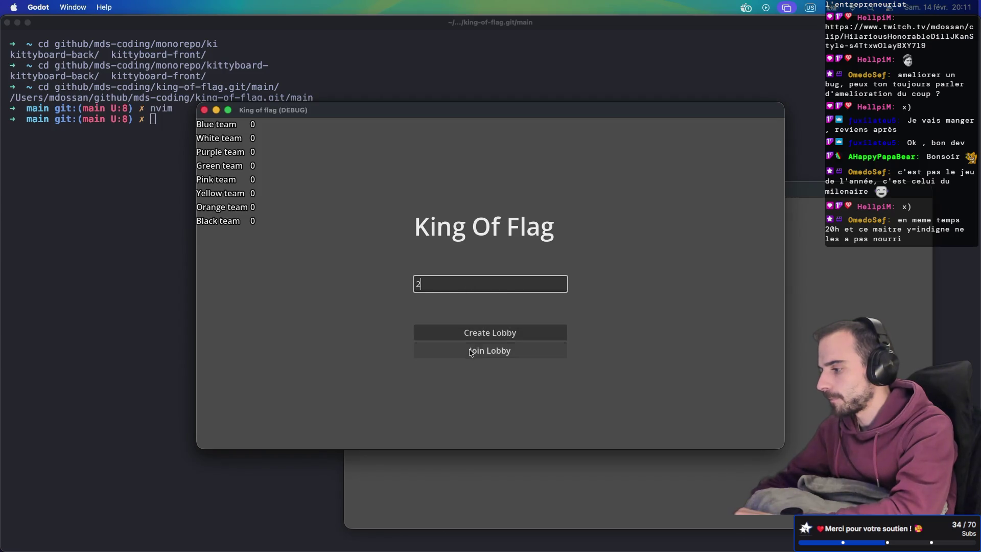
left_click(470, 352)
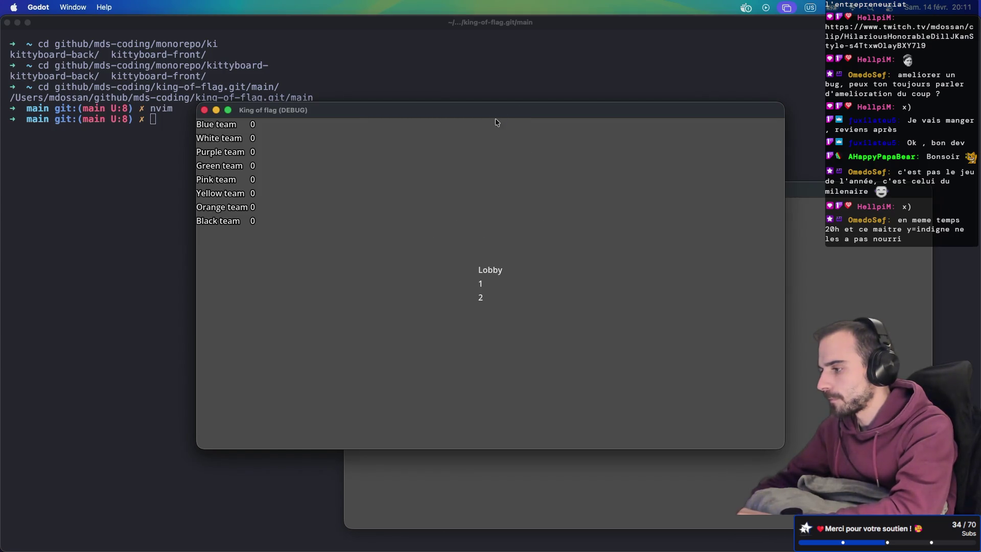
Join the lobby as players '3' and '4' from the other windows, then start the game.
left_click_drag(615, 109, 787, 26)
left_click(310, 178)
left_click(419, 280)
type("3")
left_click(456, 350)
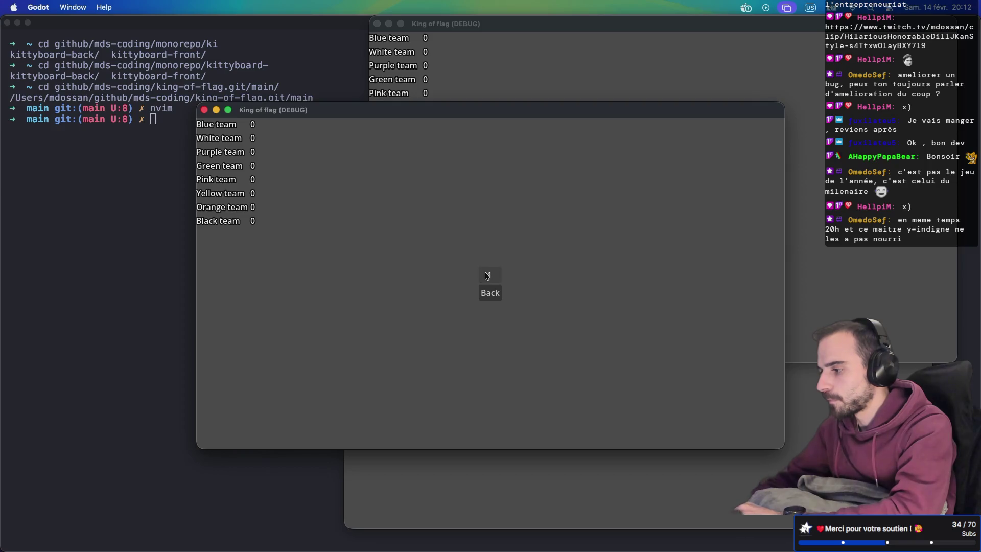
mouse_move(548, 117)
left_mouse_down()
mouse_move(378, 59)
mouse_move(368, 32)
left_mouse_up()
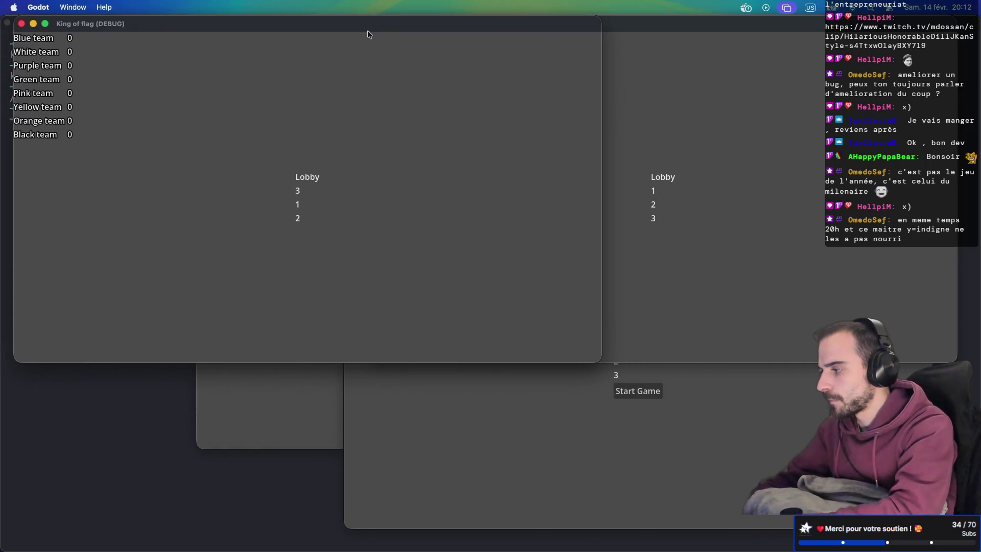
left_click(317, 370)
type("4")
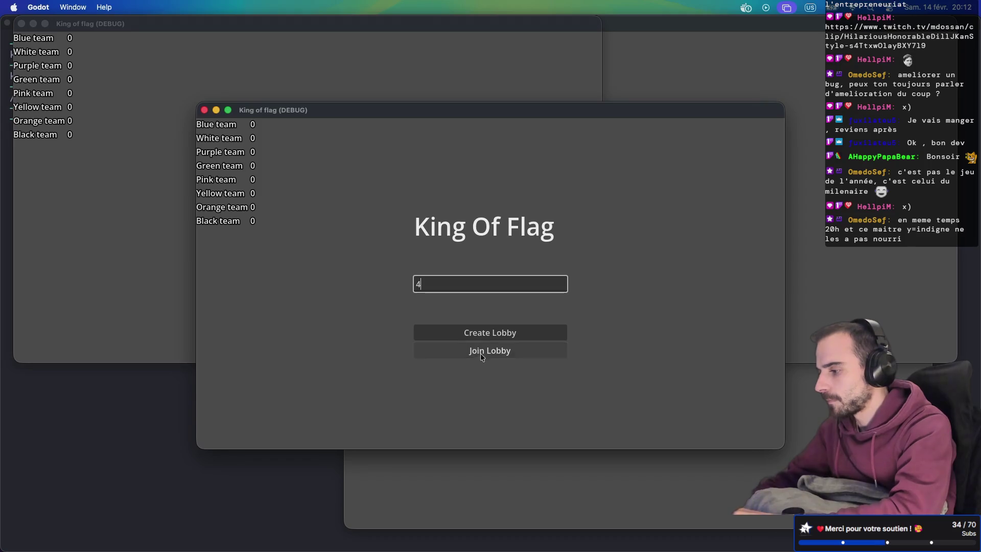
left_click(480, 352)
mouse_move(579, 113)
left_mouse_down()
mouse_move(453, 218)
mouse_move(376, 211)
left_mouse_up()
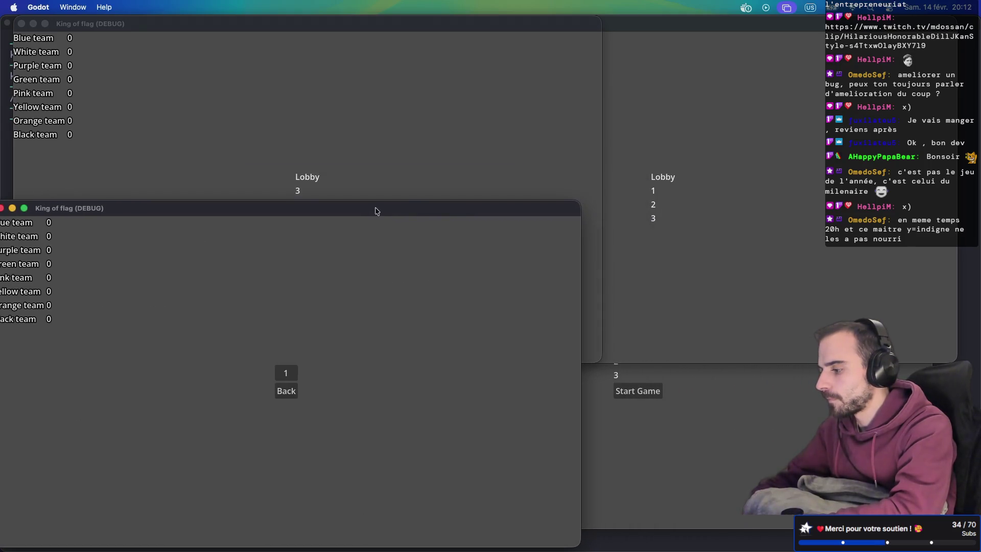
left_click(632, 398)
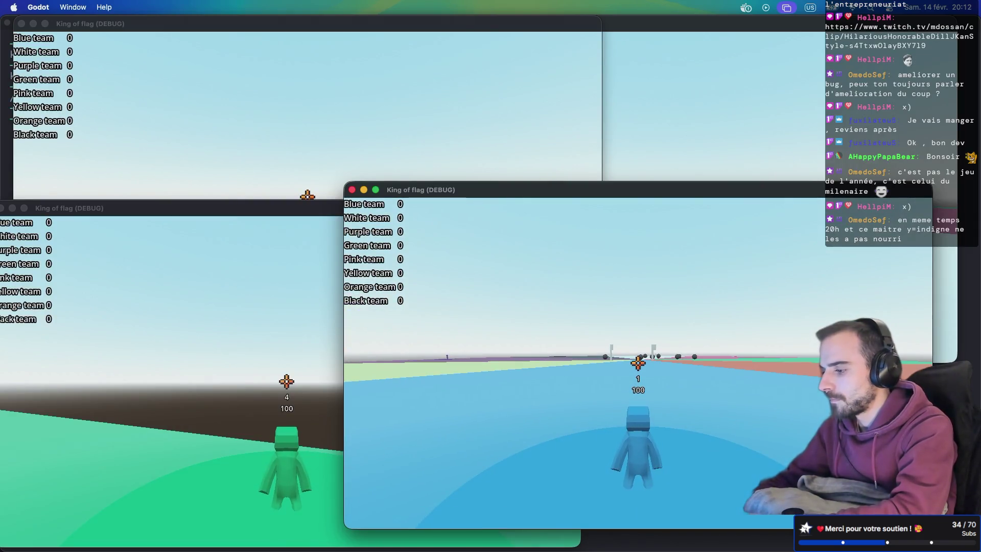
Switch to the green player's window and run toward the spheres and the wall.
key("super+Tab")
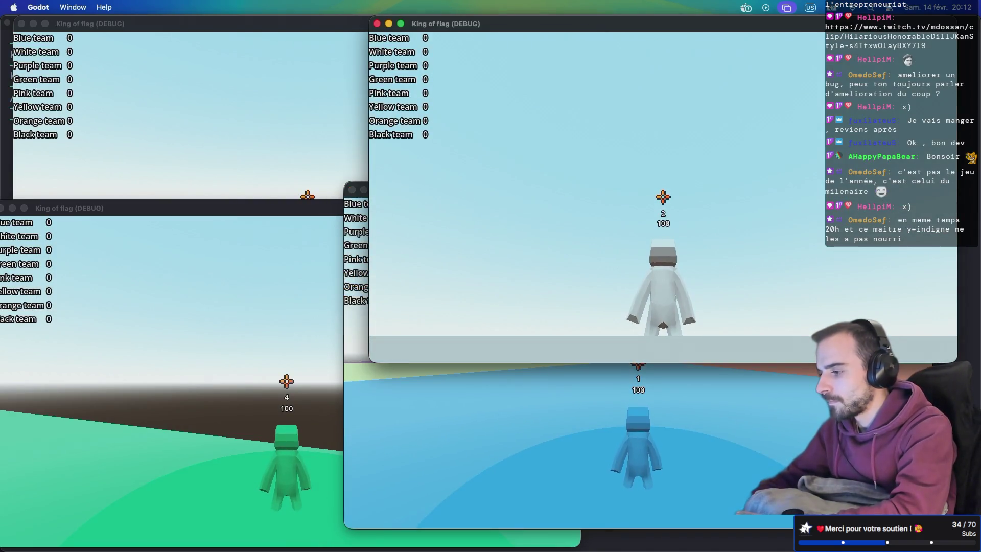
key("super+Tab")
key("super+Tab")
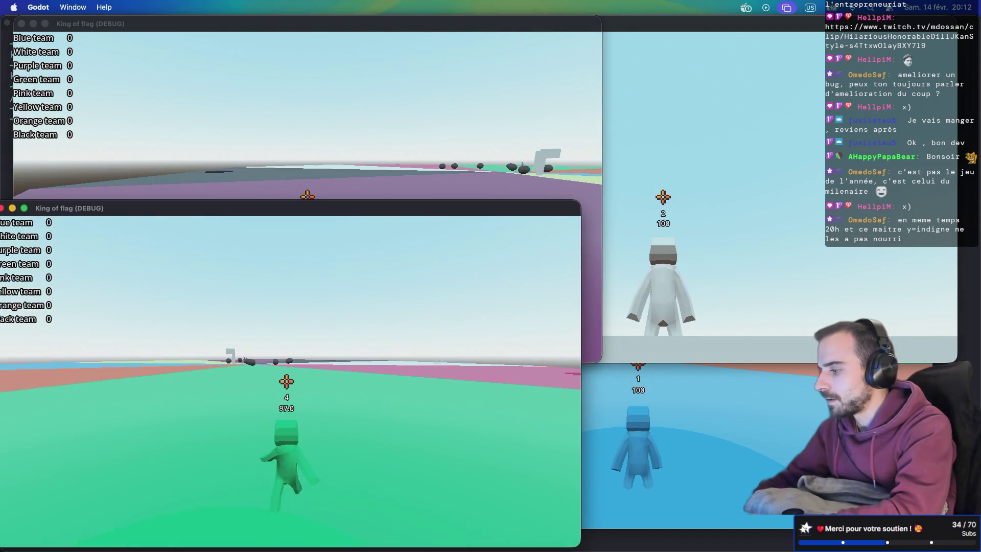
key("w")
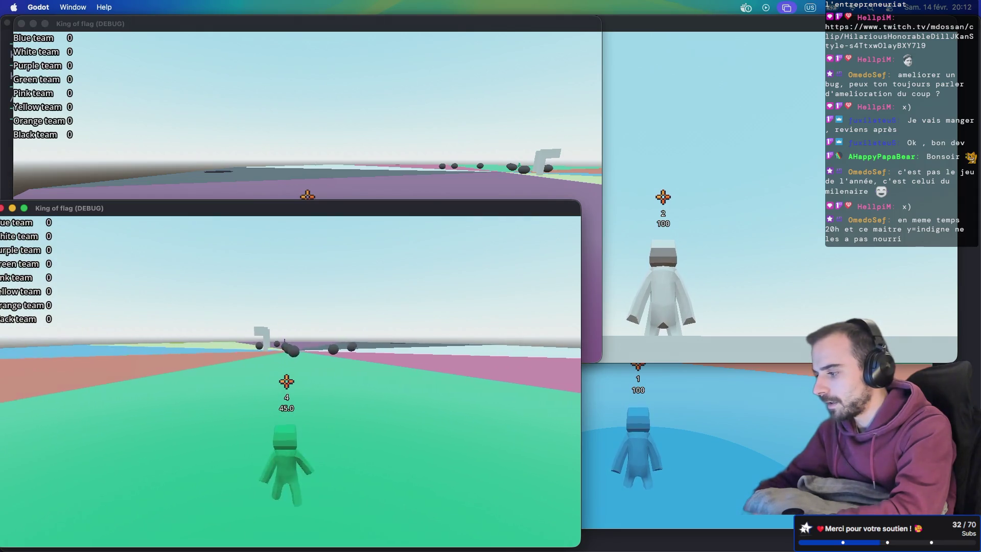
key("w")
key("w")
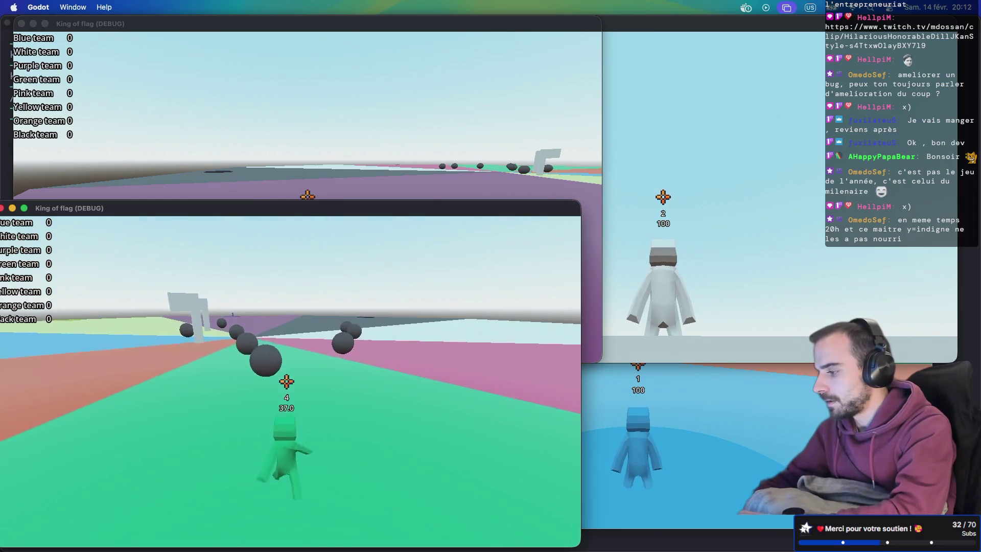
key("d")
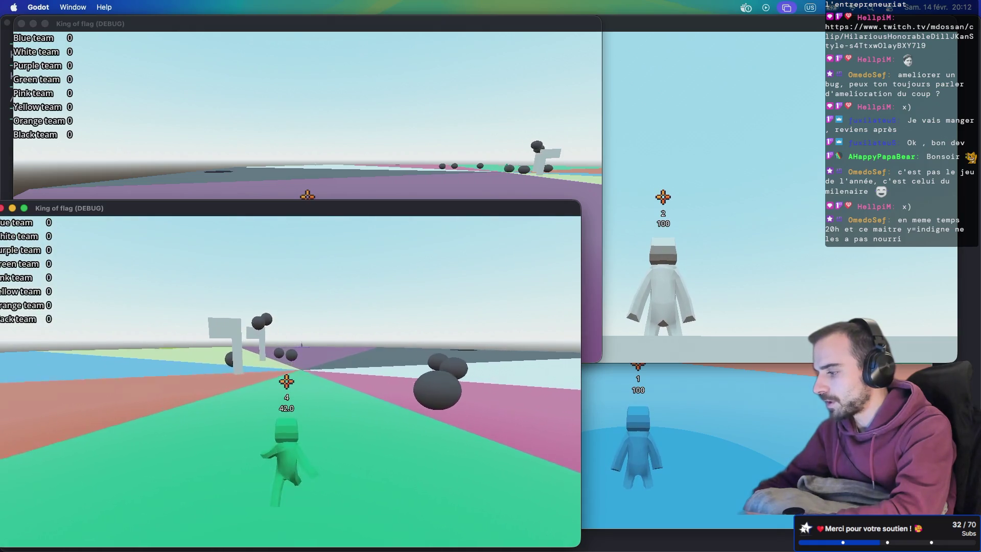
key("a")
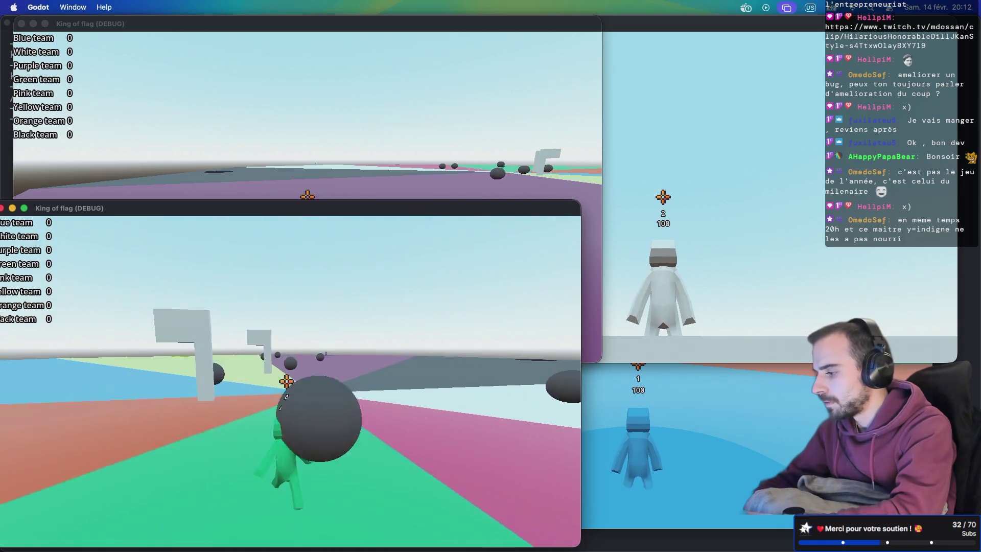
key("d")
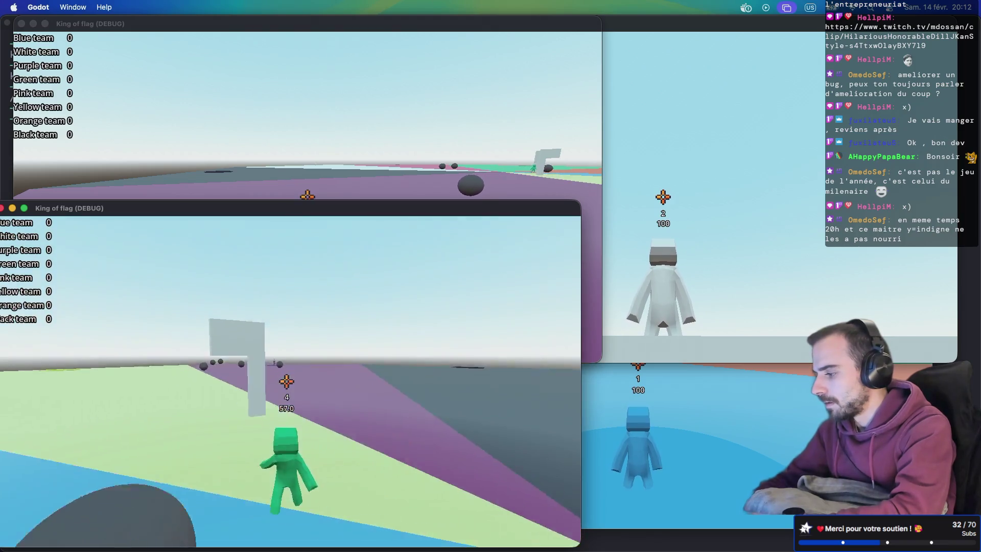
Circle the wall and turn the view so Green team's score climbs to 9.
key("a")
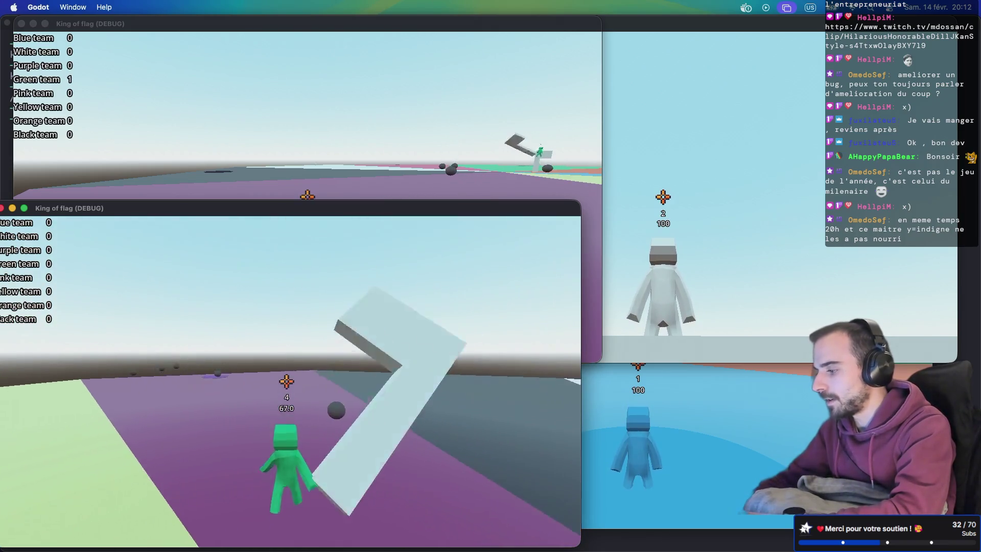
key("a")
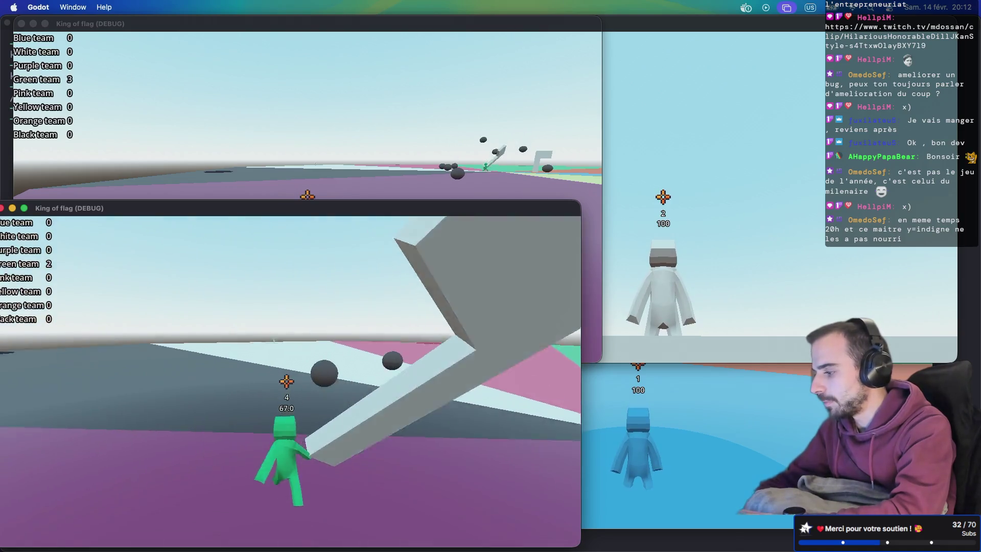
key("a")
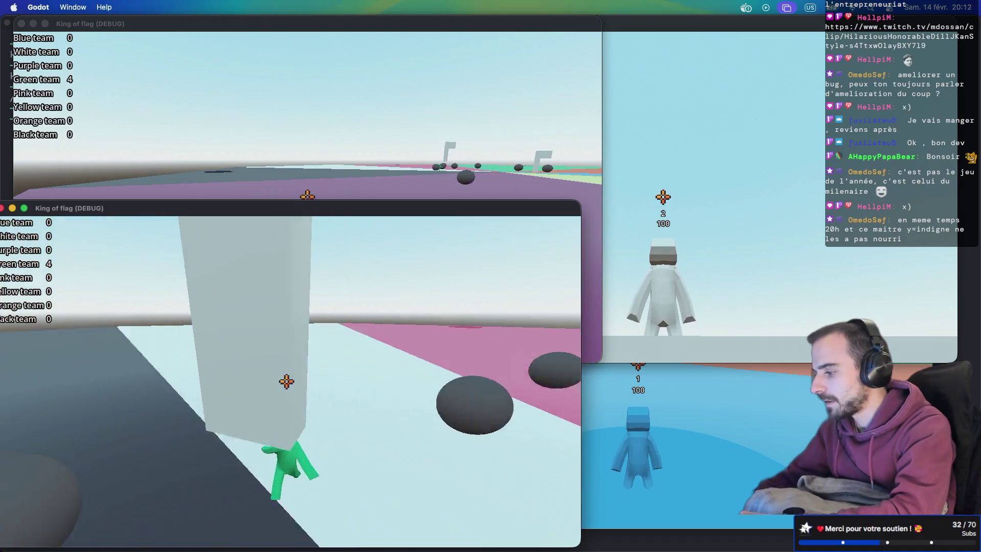
key("a")
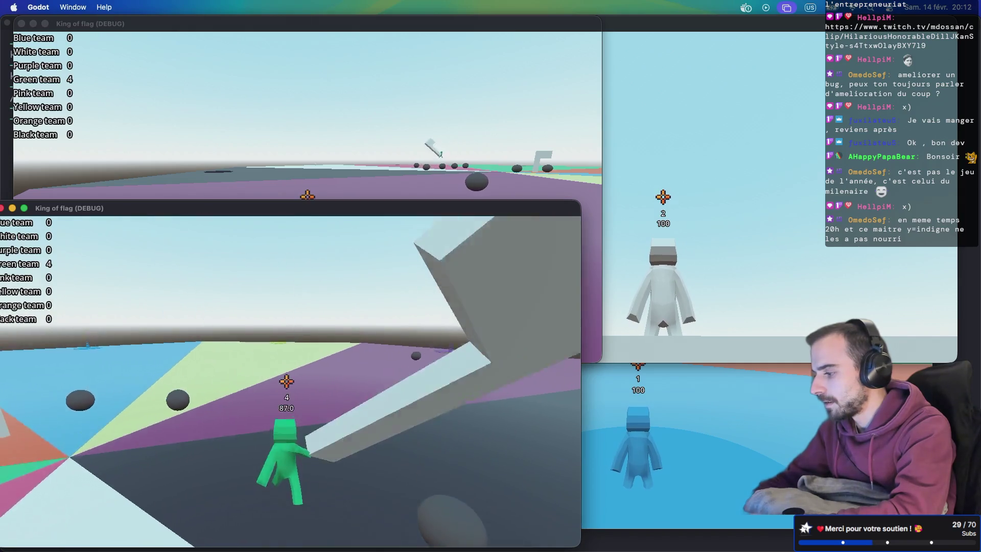
key("a")
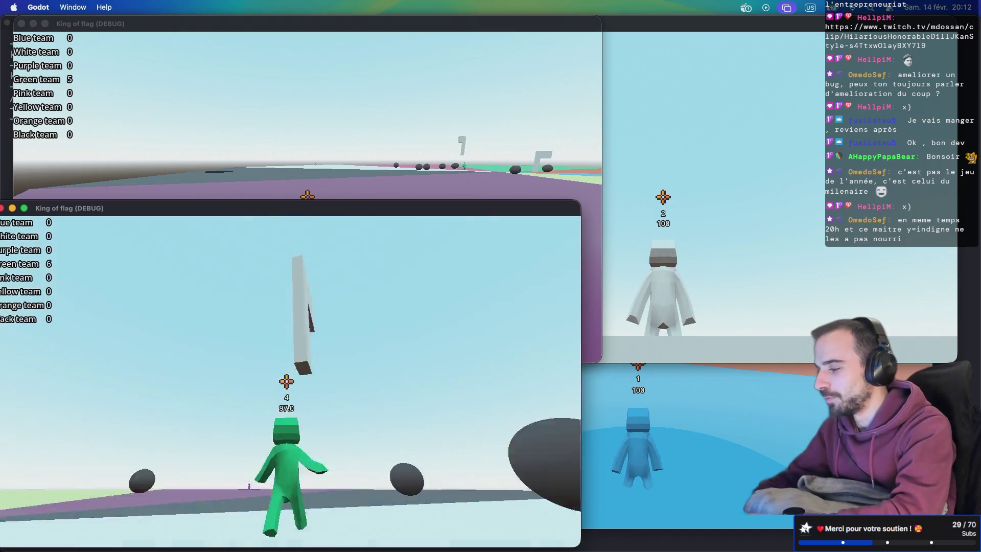
key("a")
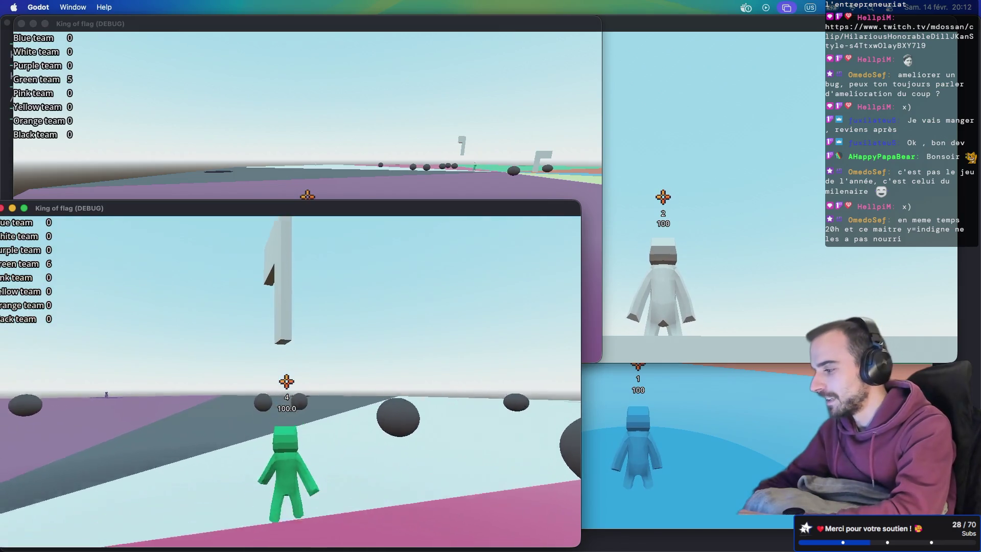
key("a")
key("super+grave")
Run the purple player past the flag so Purple team scores, then stop the game.
key("w")
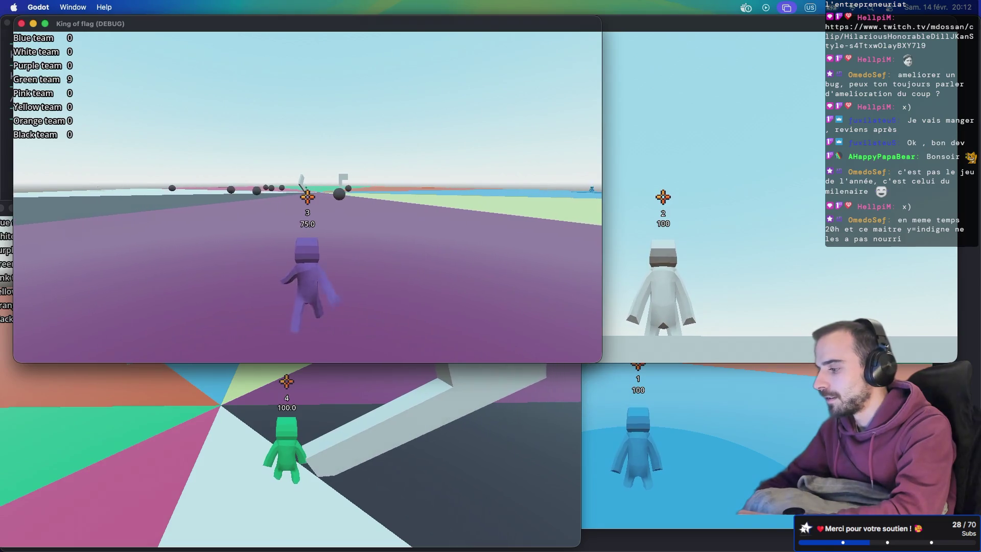
key("w")
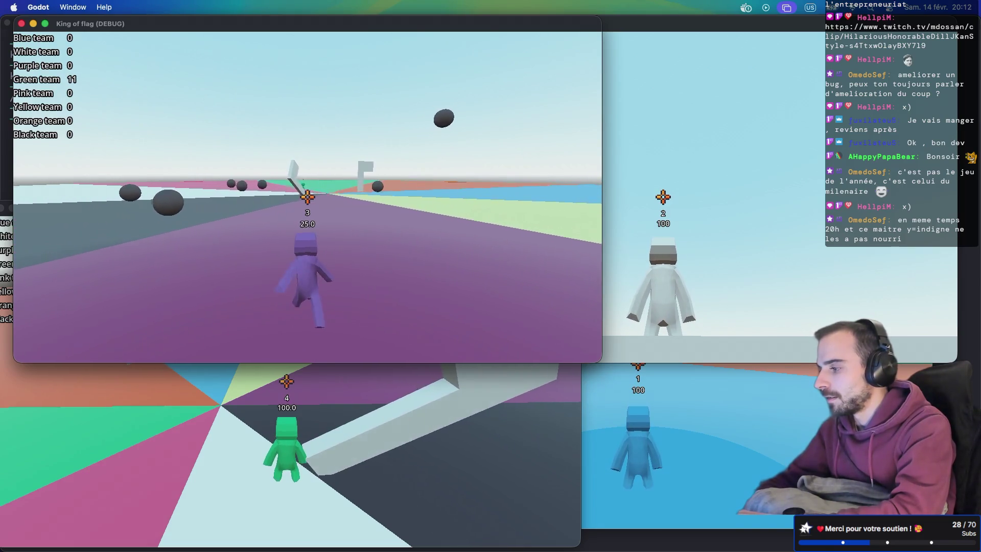
key("w")
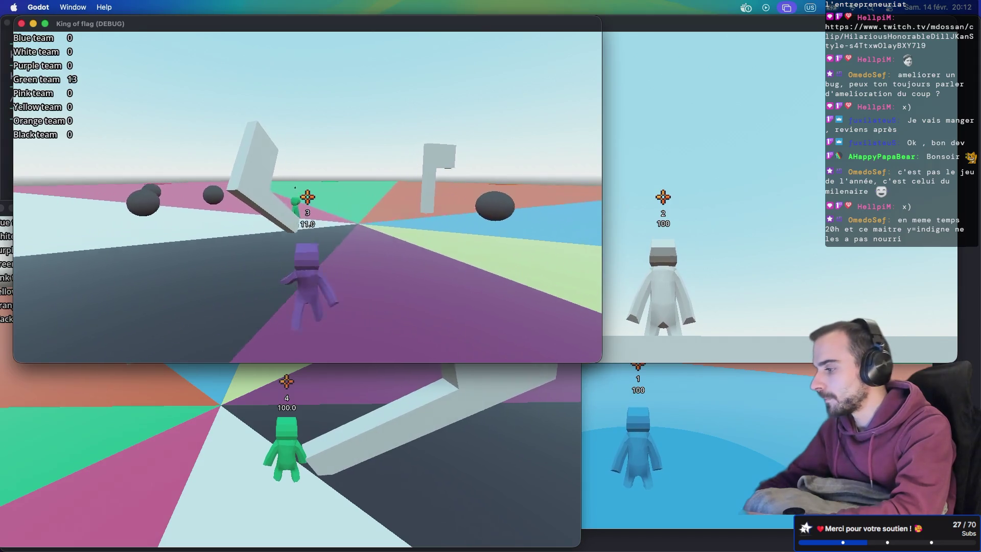
key("w")
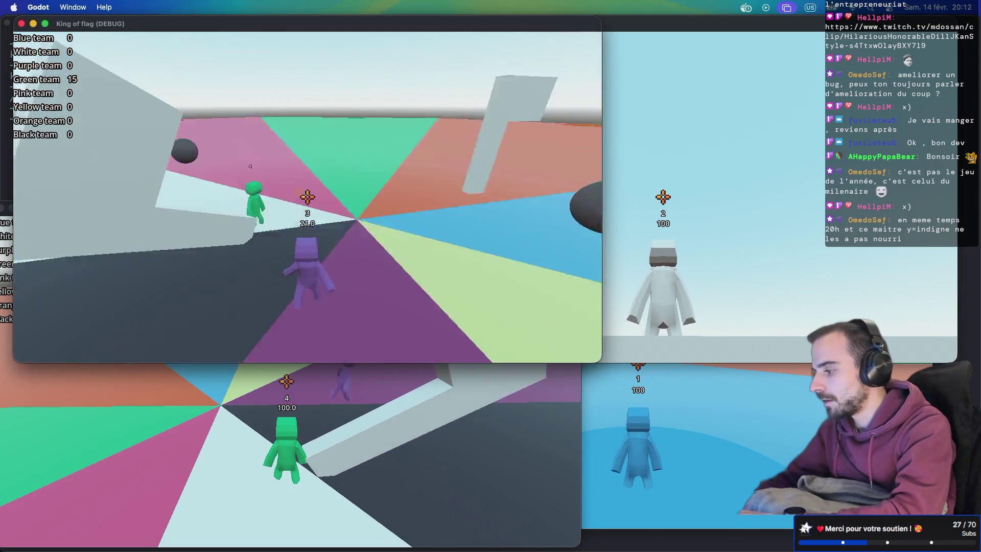
key("w")
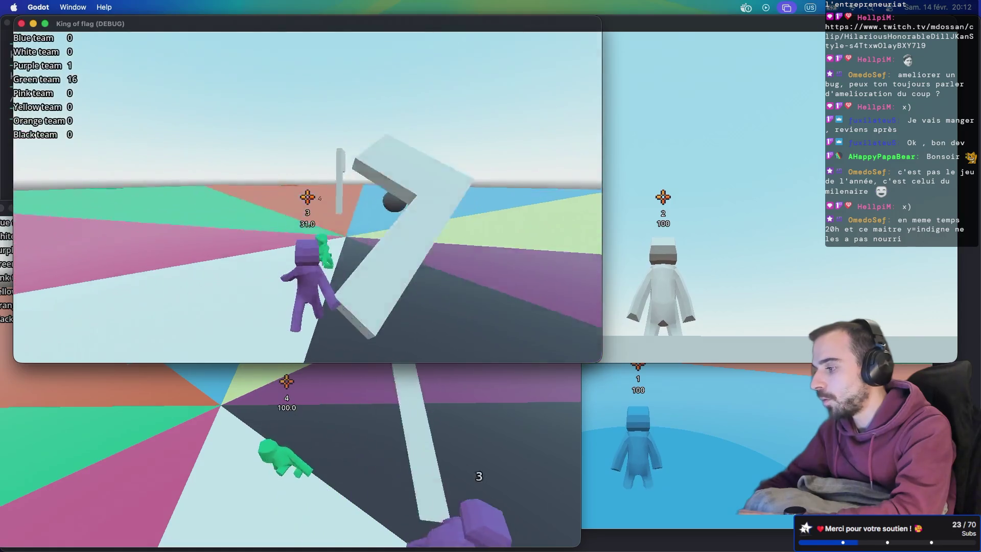
key("w")
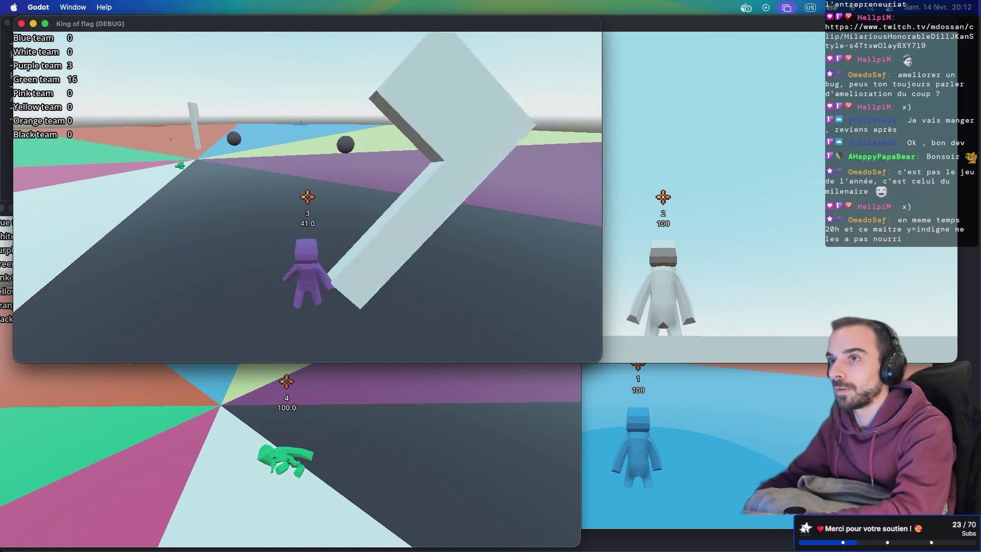
key("w")
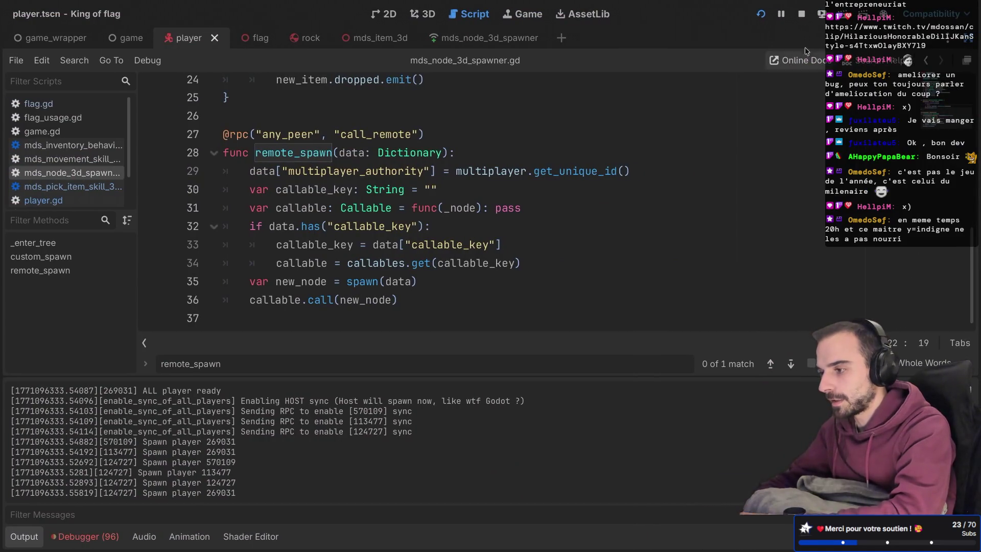
left_click(802, 20)
Close the flag, player, mds_item_3d, mds_node_3d_spawner, rock and game scenes, keeping game_wrapper.
middle_click(255, 37)
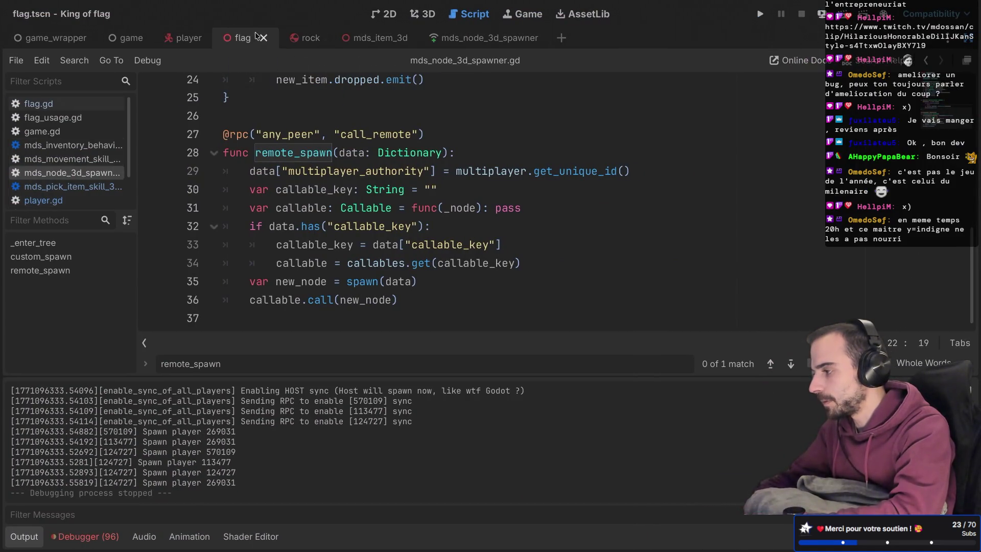
left_click(214, 38)
middle_click(265, 38)
middle_click(350, 38)
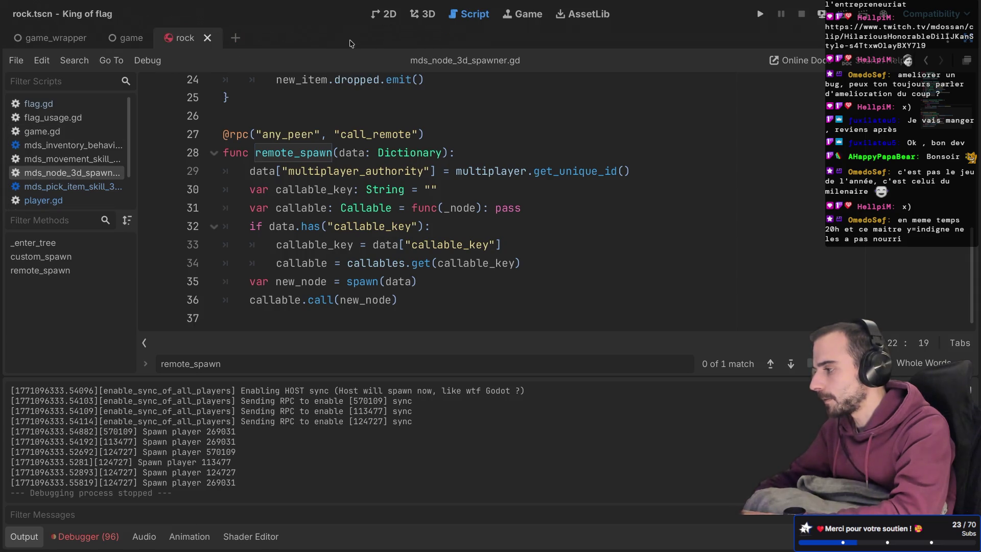
middle_click(194, 37)
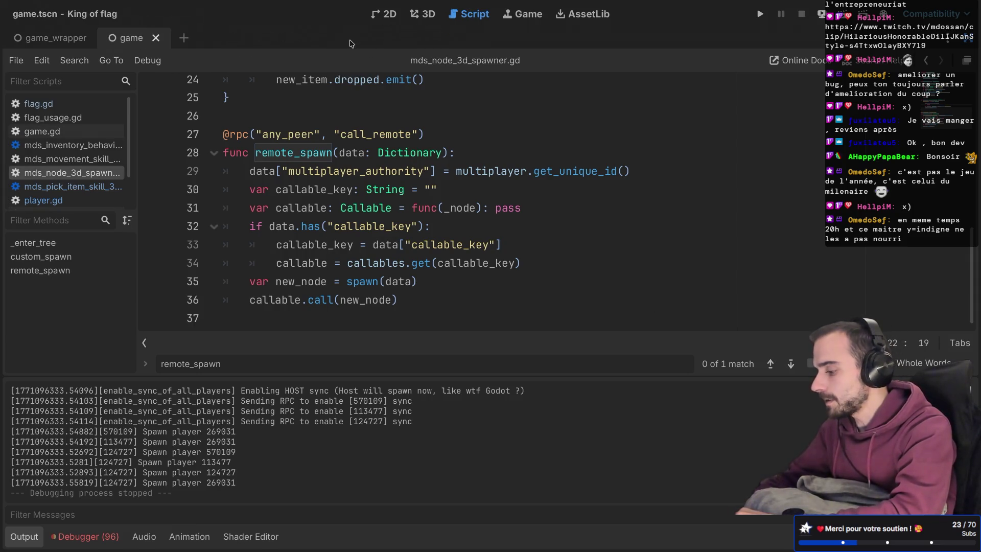
middle_click(131, 37)
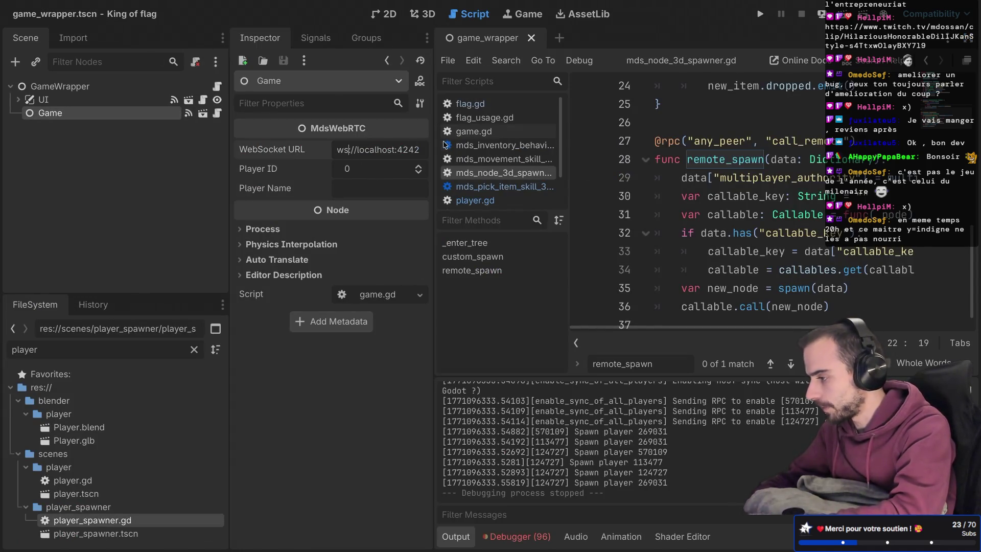
Change the Game node's WebSocket URL to the secure wss signaling server, save, and widen the Inspector.
type("s")
key("Return")
type("s://signaling.mdos")
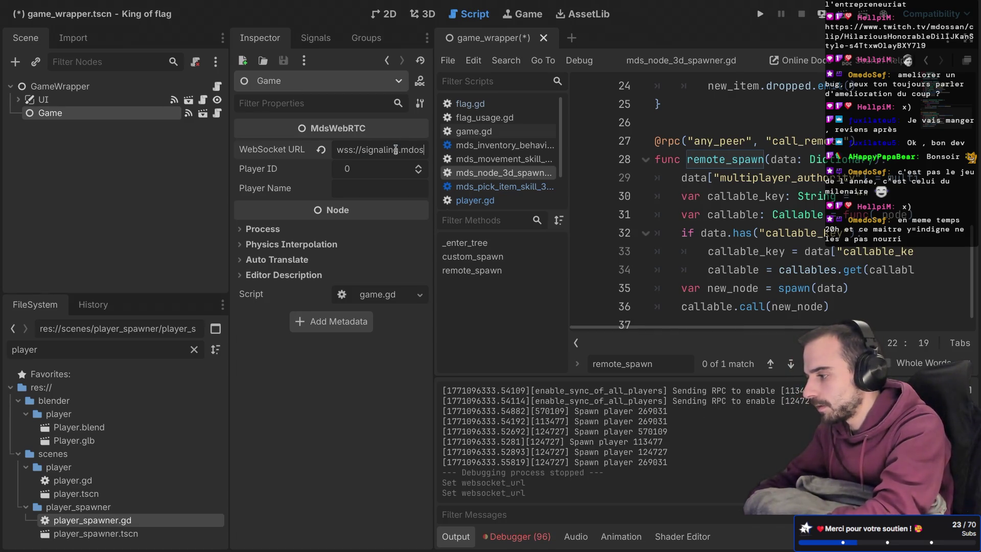
type("san.dev")
key("ctrl+s")
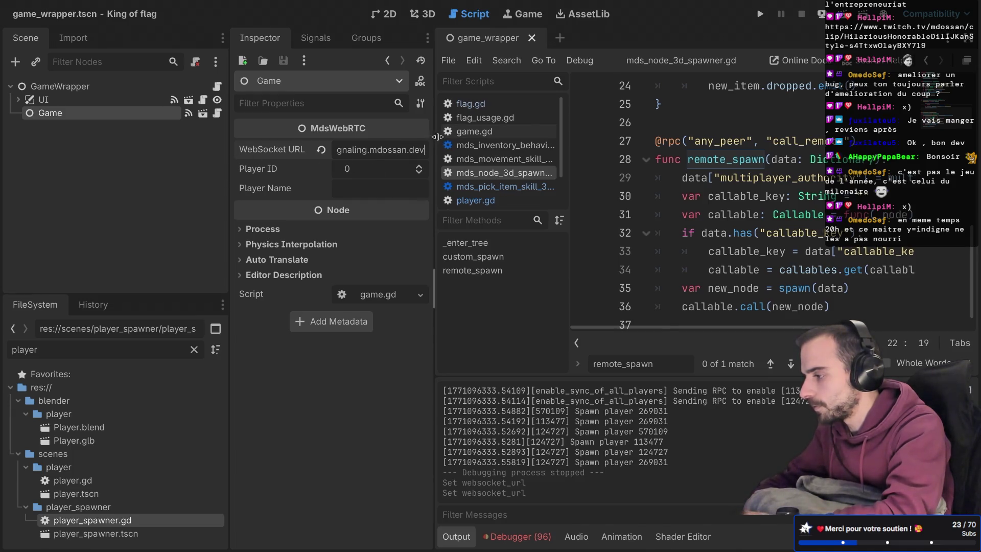
left_click_drag(434, 137, 601, 140)
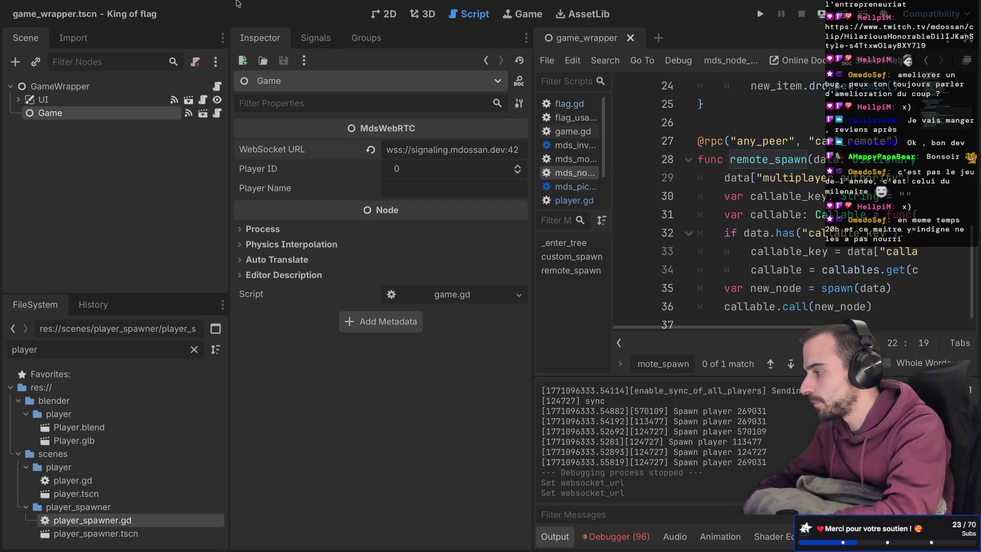
Export the Web preset over export_web/index.html, accept the overwrite and warnings, and close the Export dialog.
mouse_move(164, 3)
left_click(71, 6)
mouse_move(95, 9)
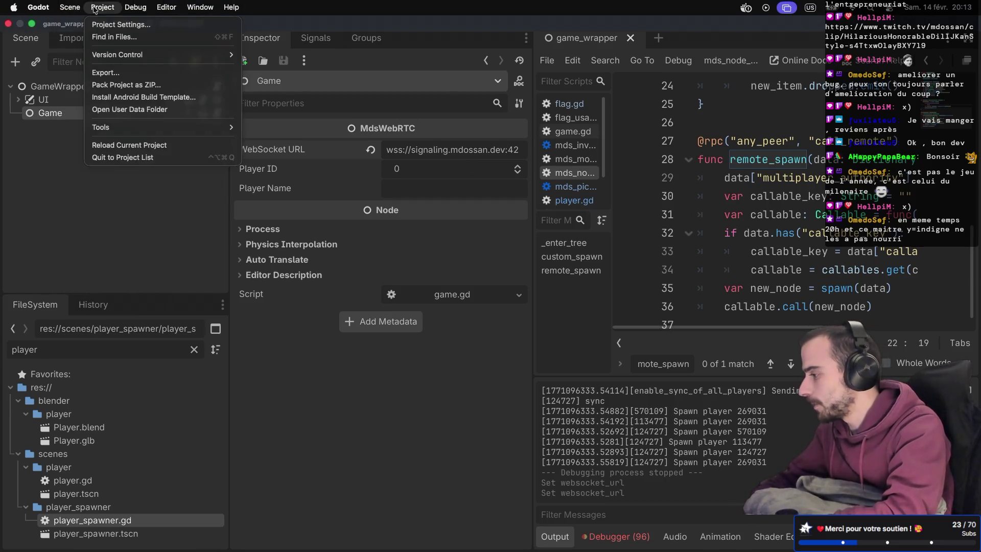
left_click(108, 73)
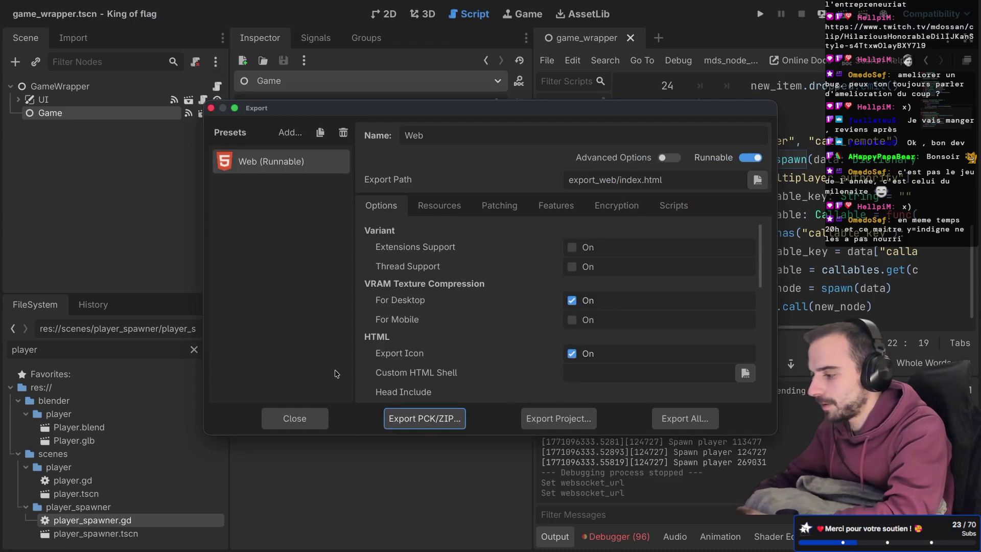
left_click(552, 421)
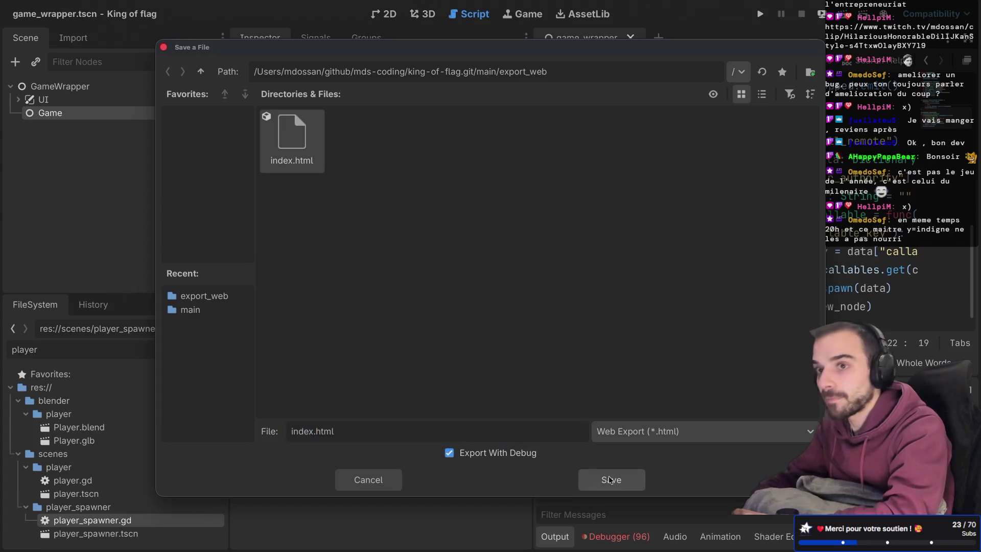
left_click(611, 481)
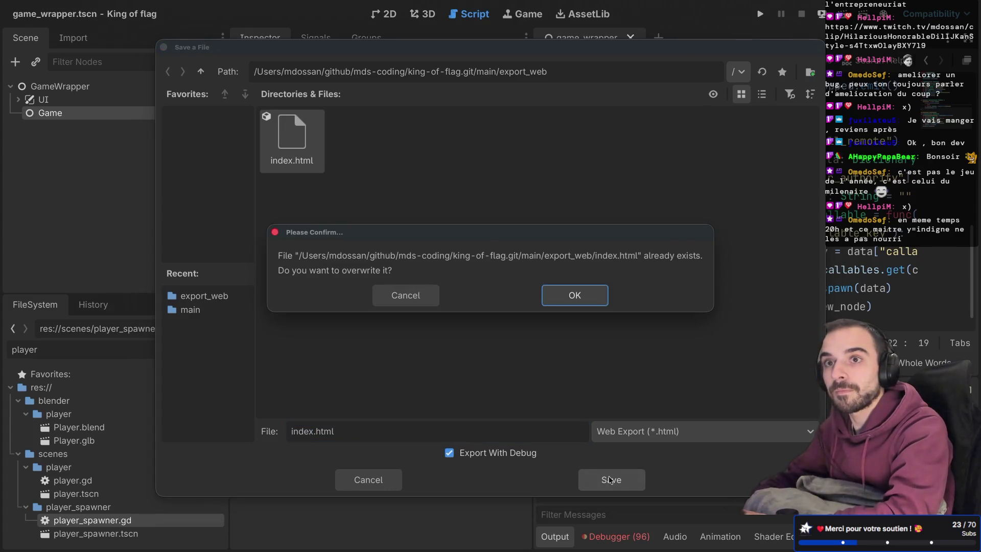
left_click(567, 296)
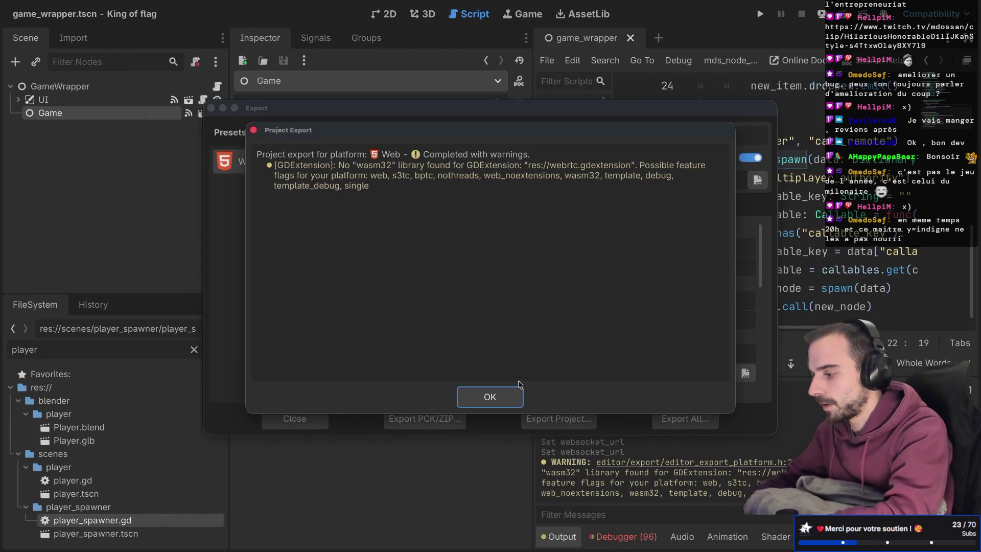
left_click(508, 392)
left_click(295, 418)
left_click(622, 537)
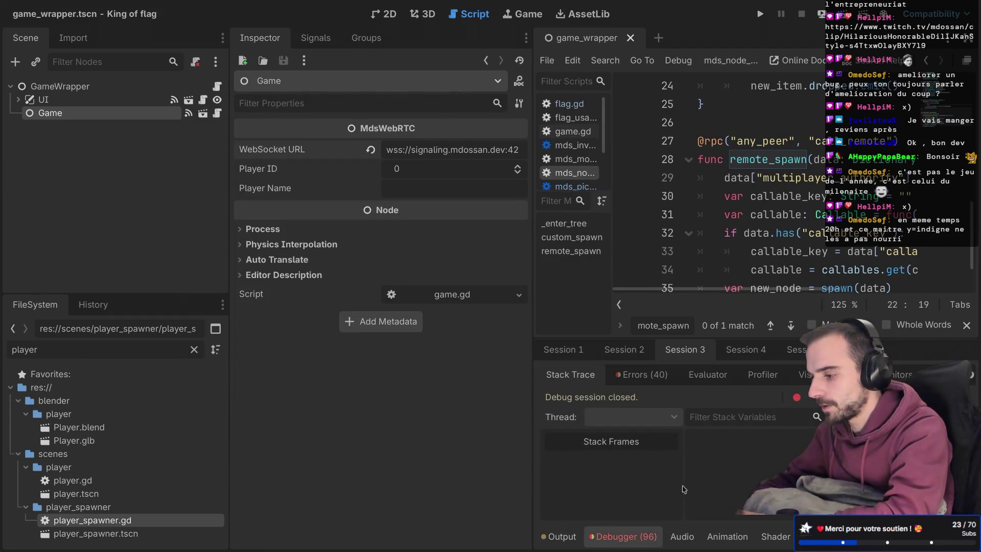
Scroll through the debugger's Errors list to review the reported errors.
left_click(643, 374)
scroll(676, 482, "down", 3)
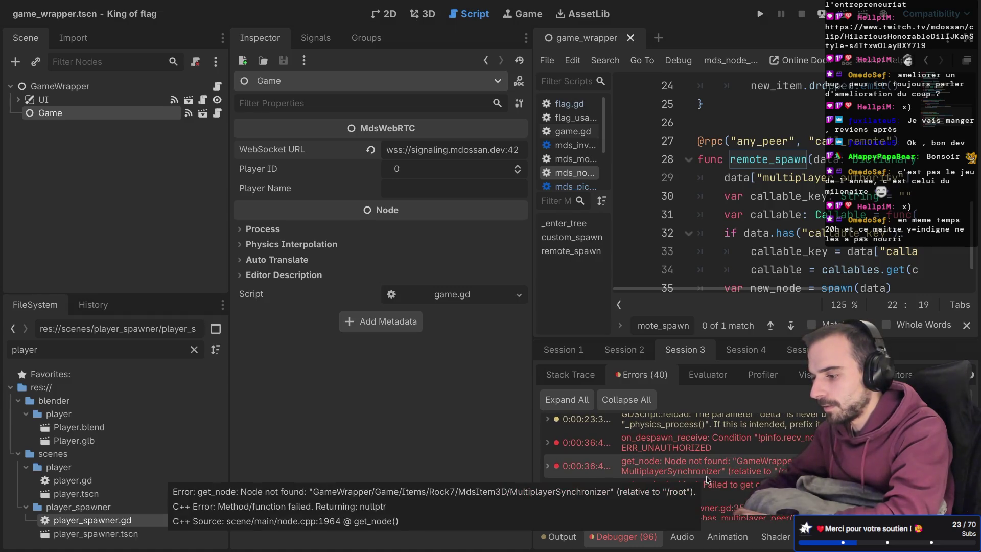
scroll(705, 480, "down", 2)
scroll(707, 478, "down", 8)
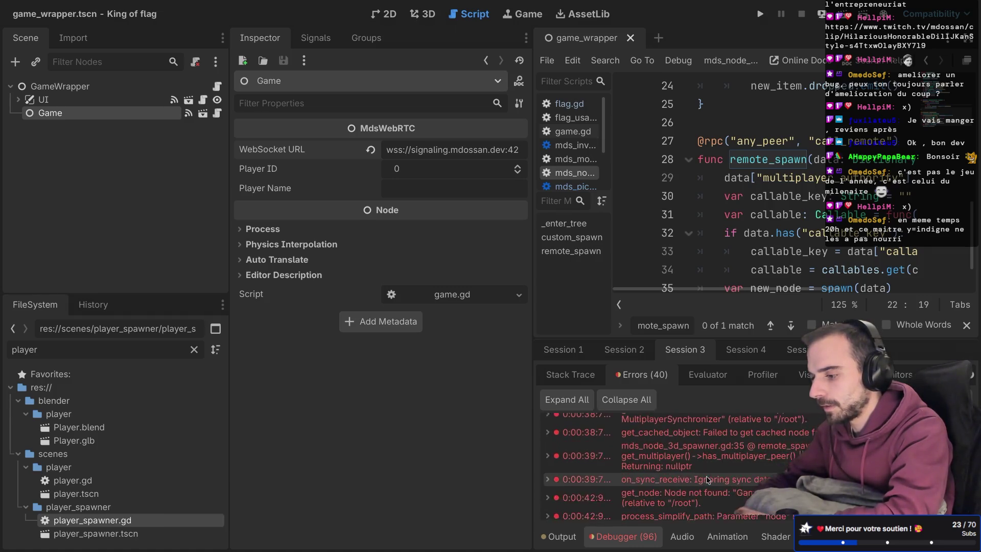
scroll(706, 476, "up", 1)
scroll(707, 478, "down", 4)
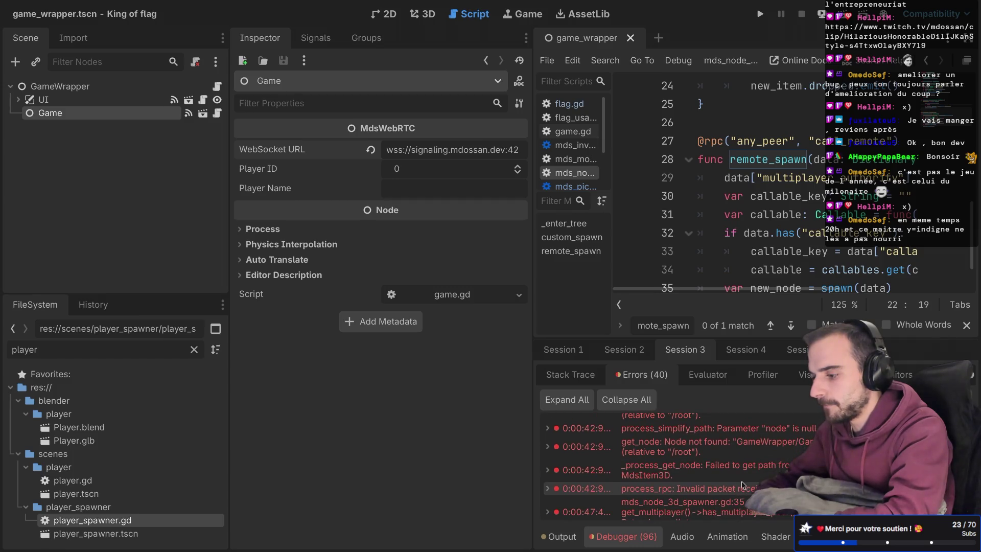
scroll(750, 478, "down", 3)
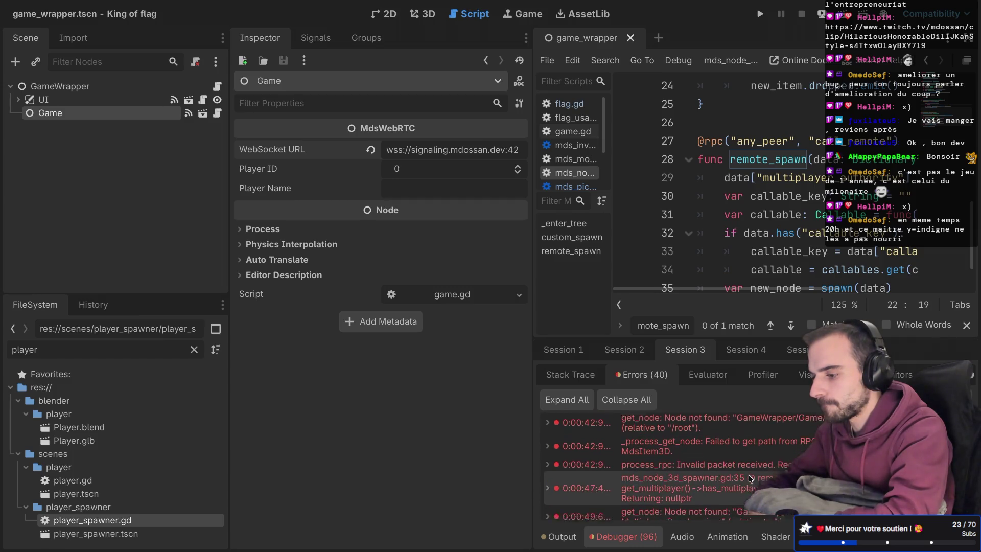
scroll(749, 478, "down", 4)
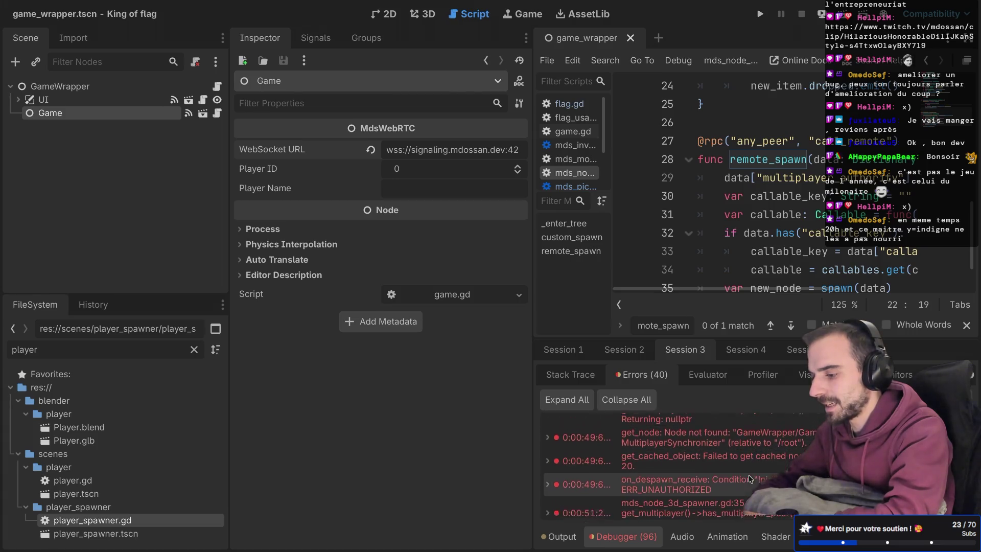
scroll(750, 478, "down", 5)
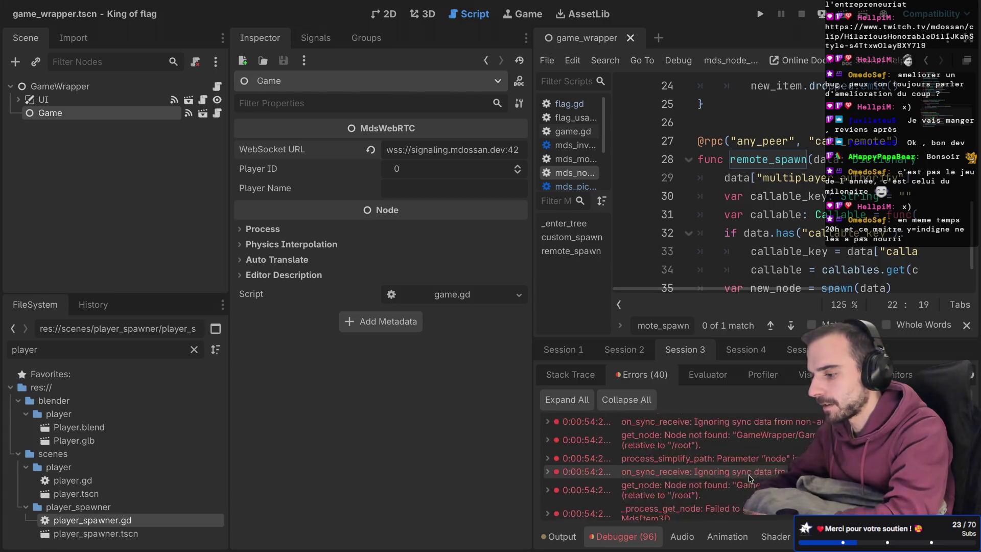
scroll(750, 478, "down", 1)
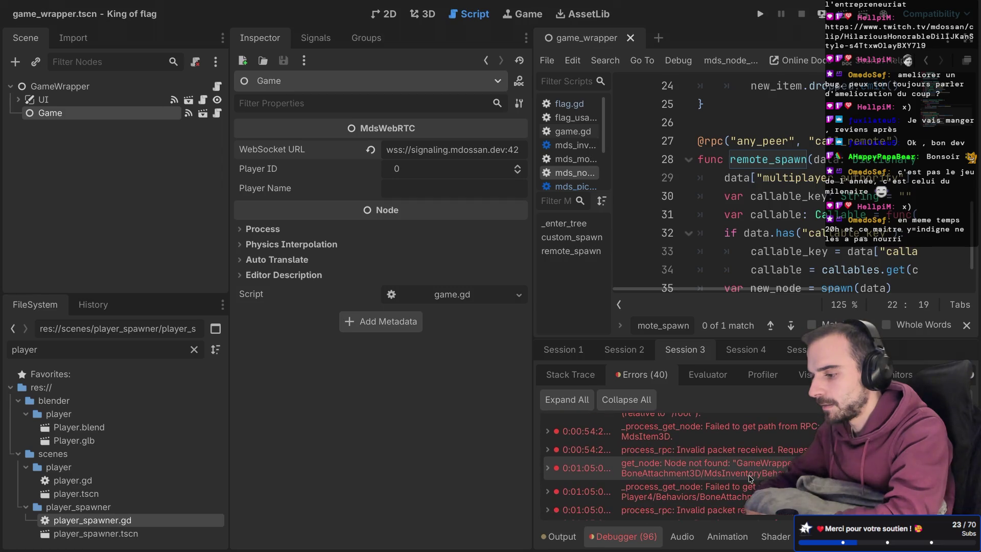
scroll(749, 478, "down", 1)
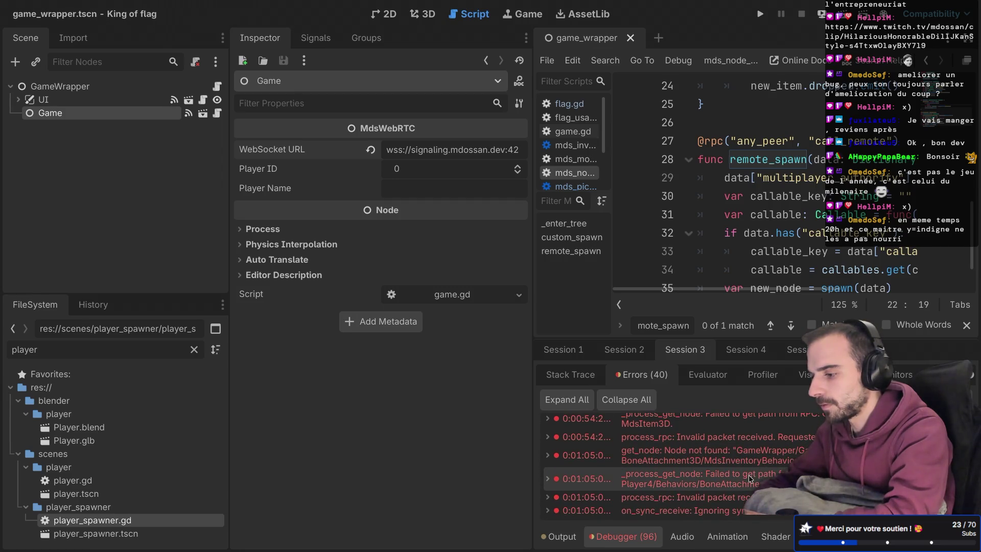
scroll(750, 477, "up", 1)
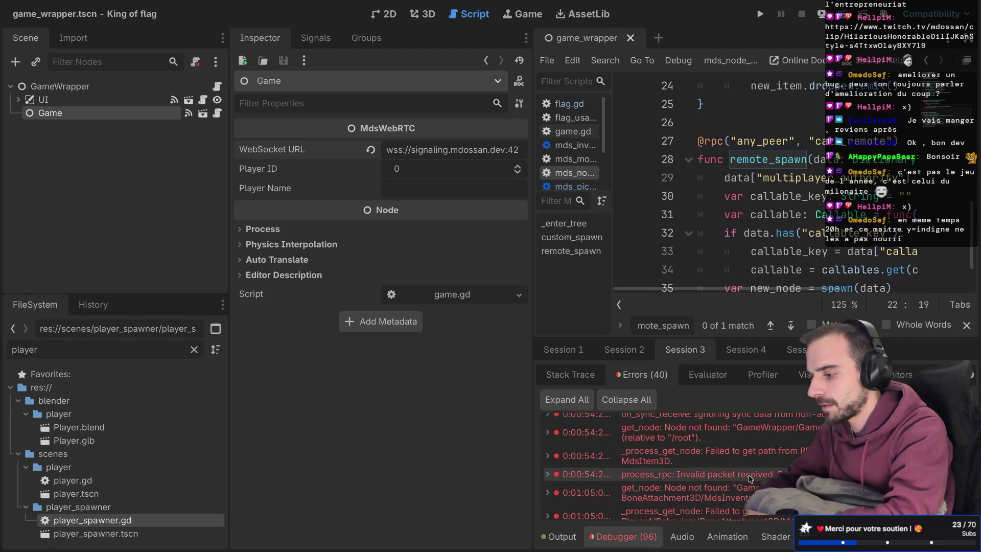
scroll(749, 474, "up", 2)
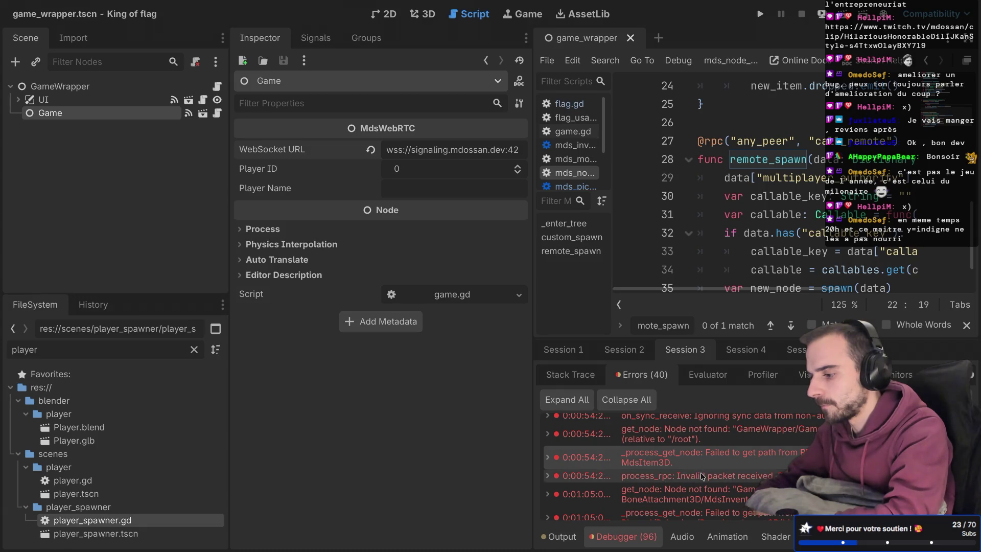
scroll(702, 470, "down", 1)
scroll(701, 472, "down", 3)
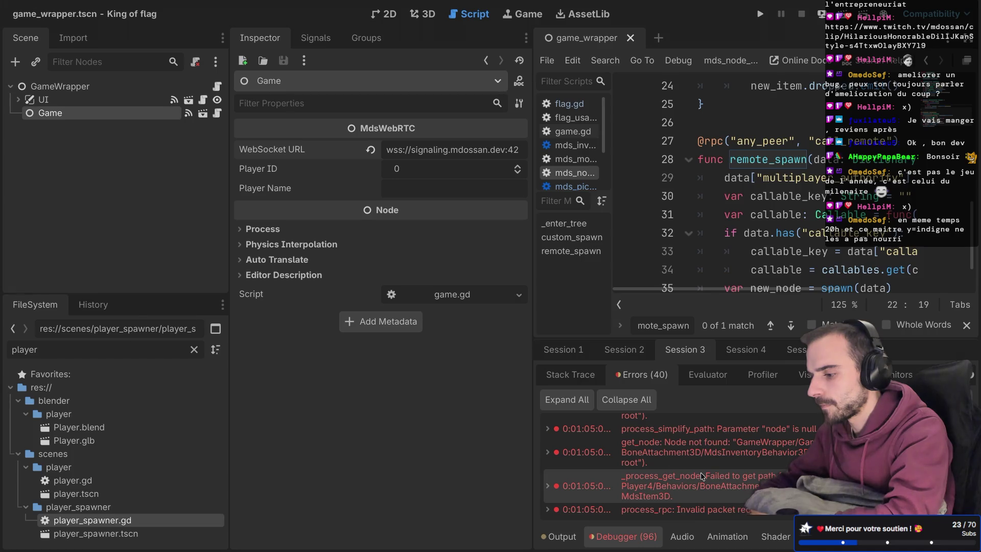
Compare the Session 4 and 5 error lists, ending on Session 3's 40 errors.
left_click(738, 350)
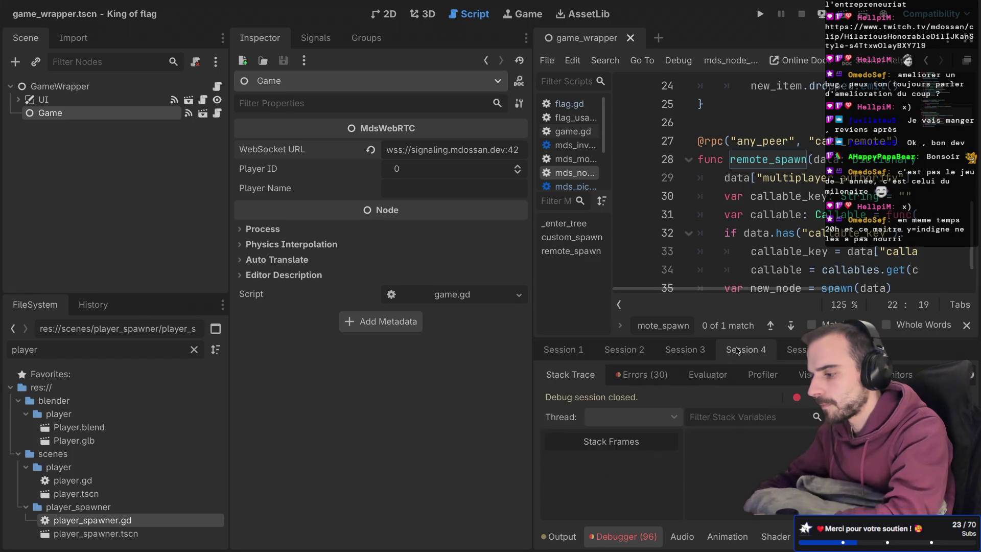
left_click(789, 350)
scroll(733, 431, "down", 2)
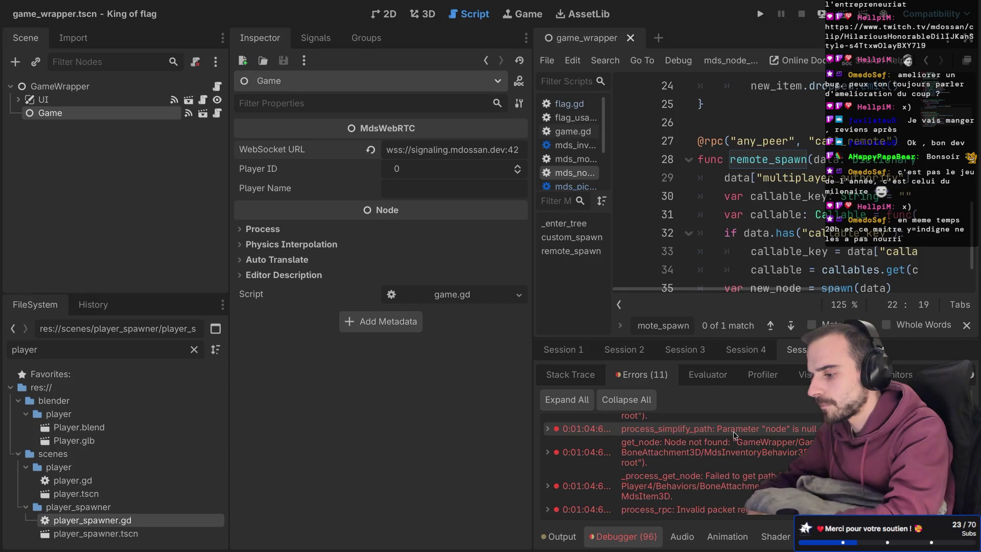
left_click(746, 350)
left_click(684, 349)
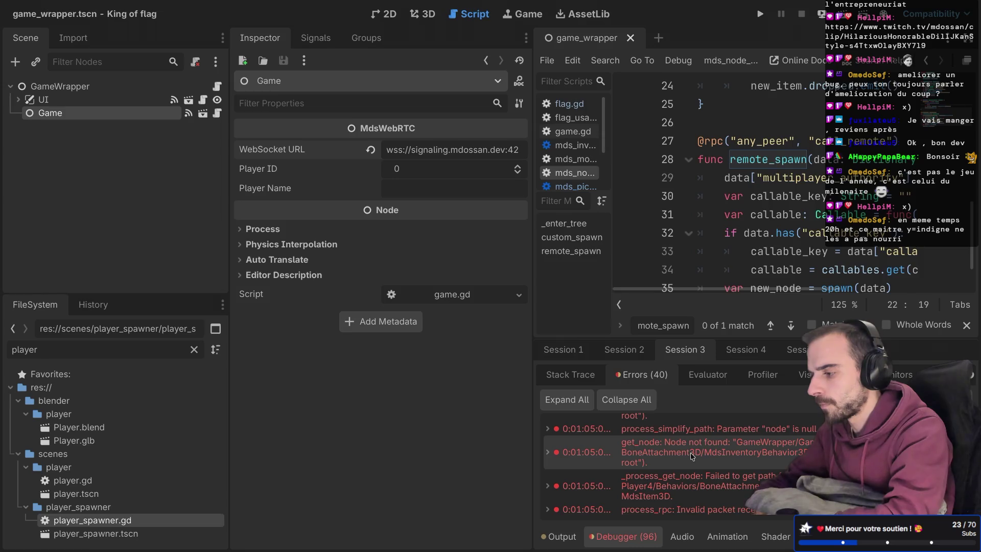
key("super+Tab")
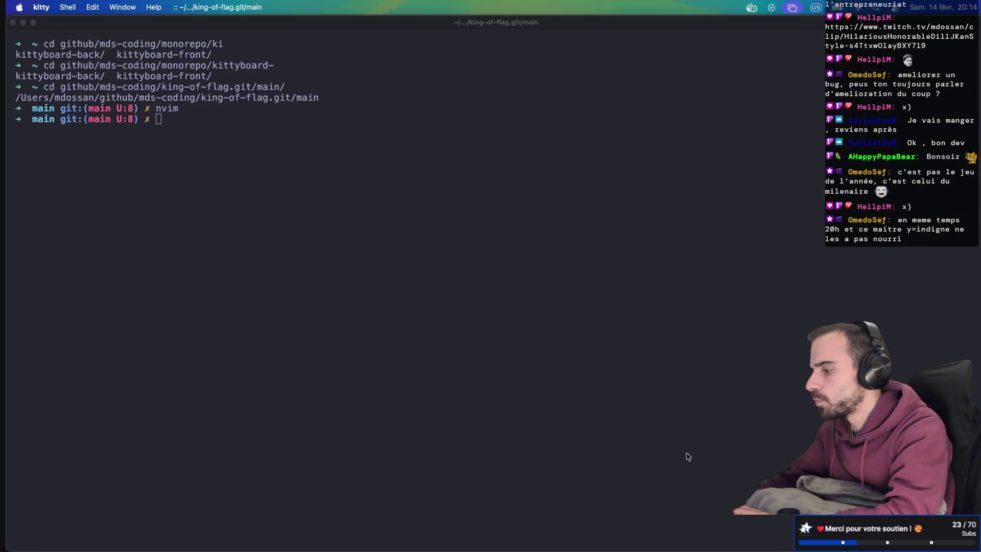
In export_web, delete the old game.zip and zip all exported files into a new game.zip.
key("super+Tab")
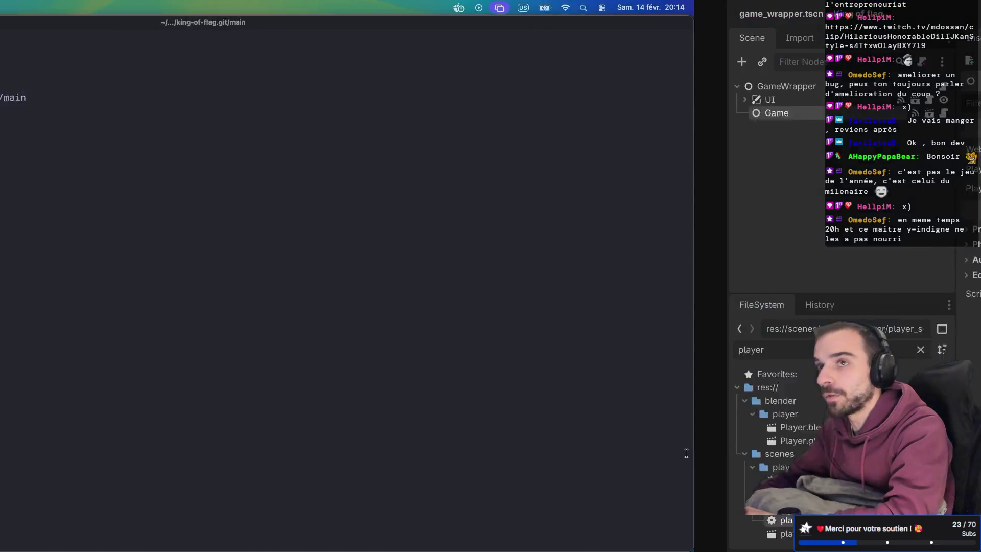
key("super+Tab")
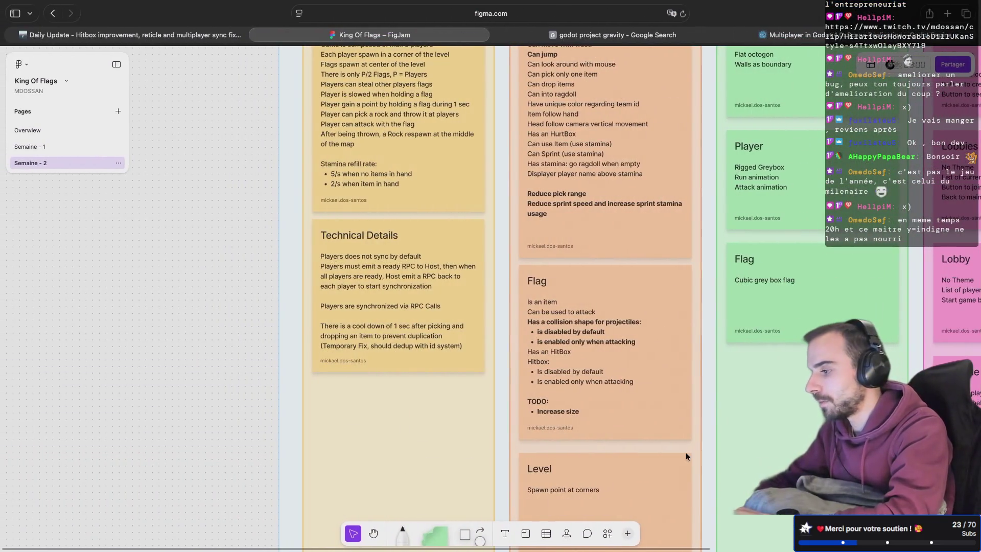
key("super+Tab")
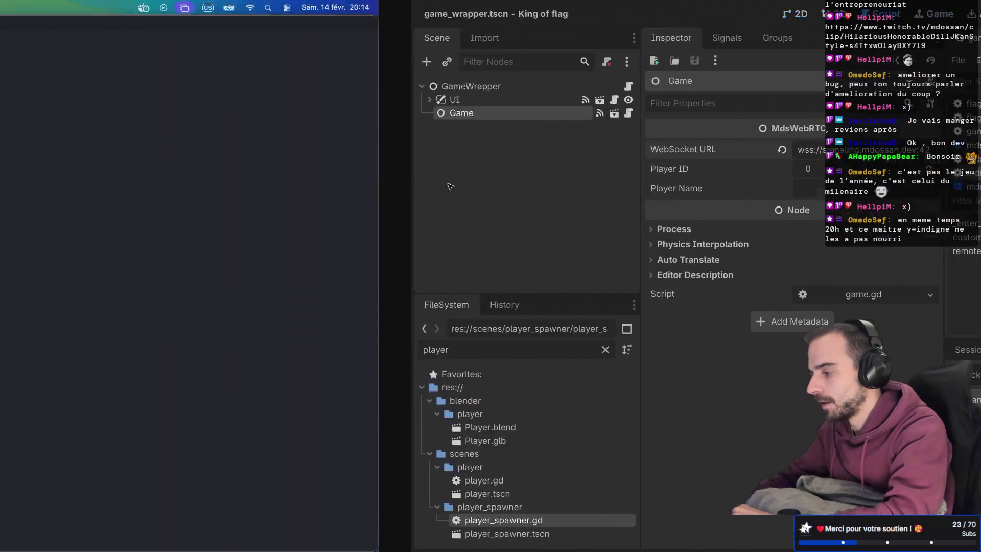
key("super+Tab")
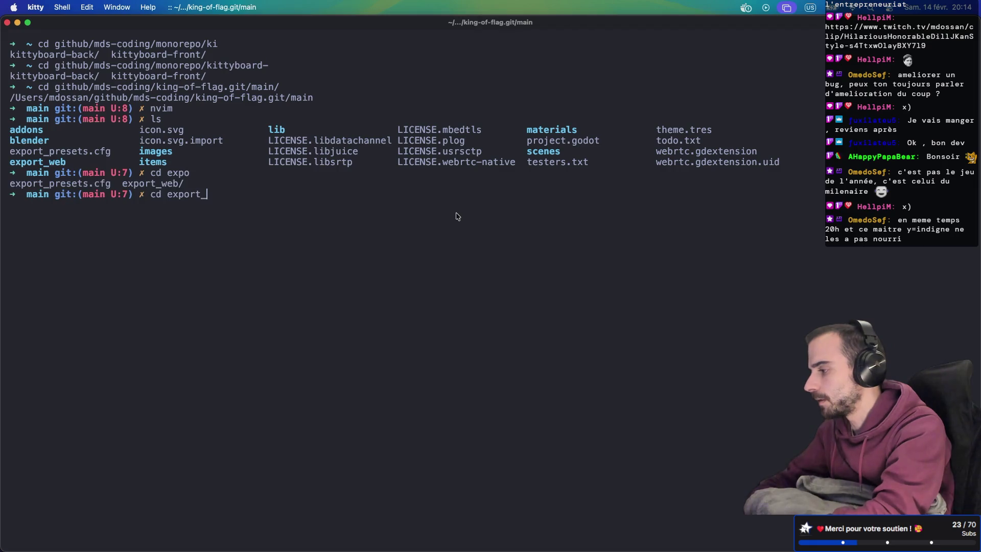
key("Tab")
key("Return")
type("ls")
key("Return")
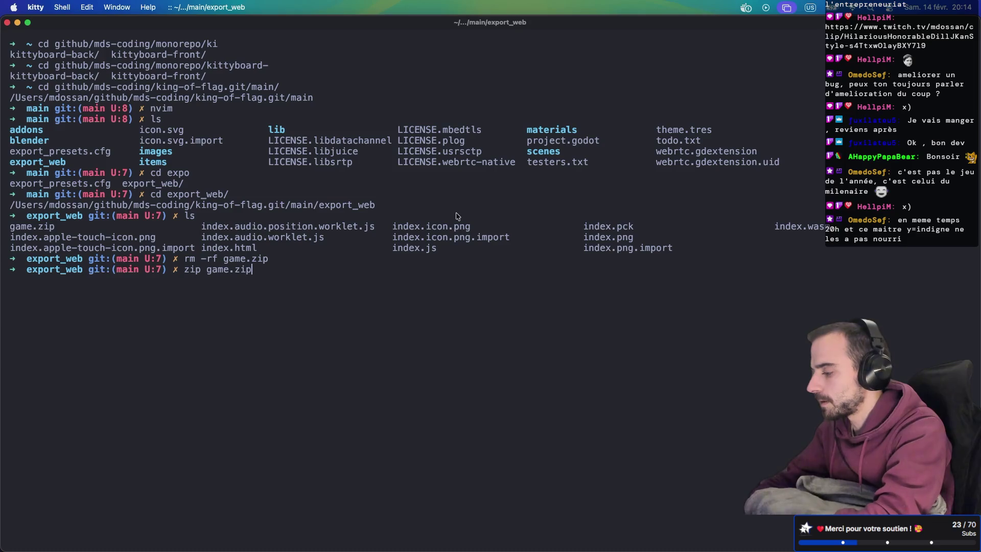
key("Return")
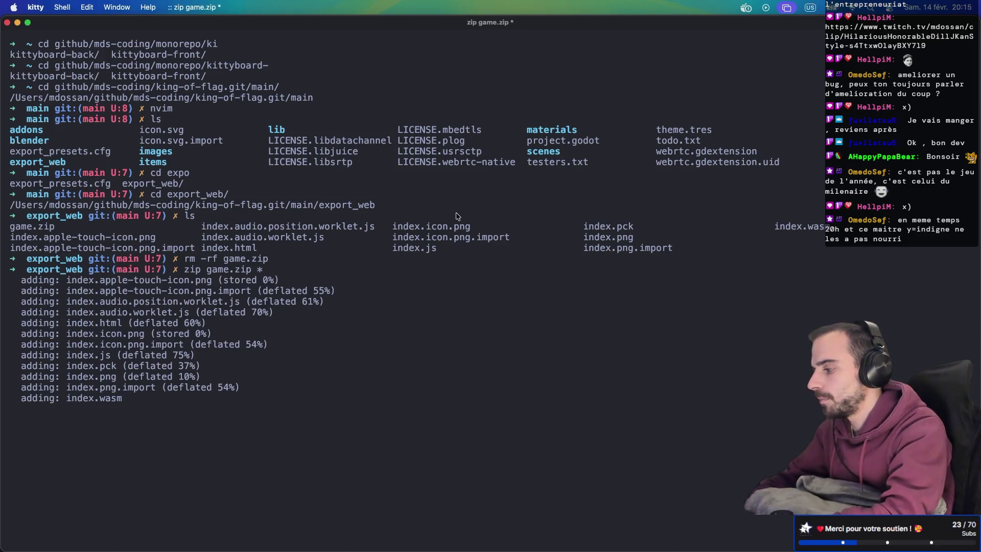
key("ctrl+Right")
key("ctrl+Right")
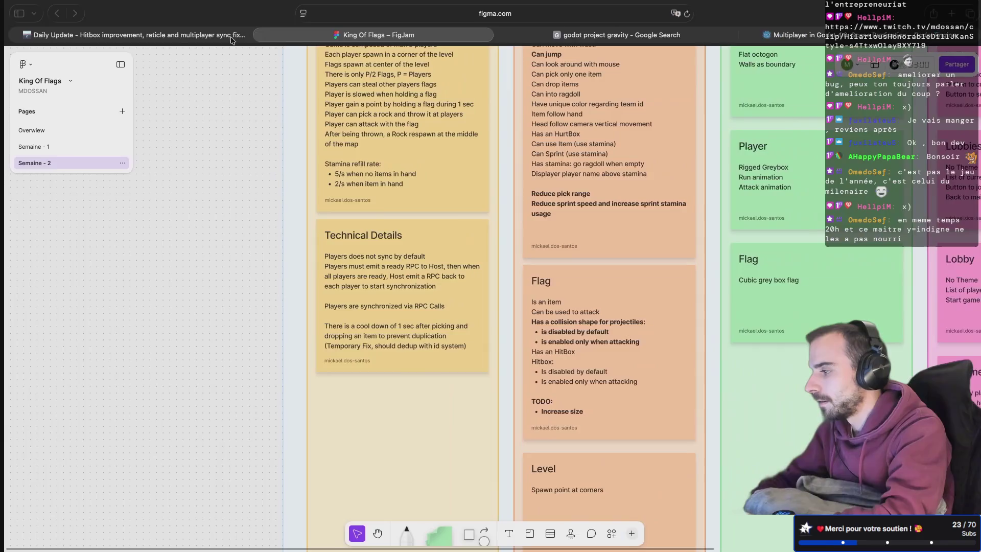
Reload the itch.io devlog page, pass the Cloudflare check, and open King of Flag's Edit game page.
left_click(188, 34)
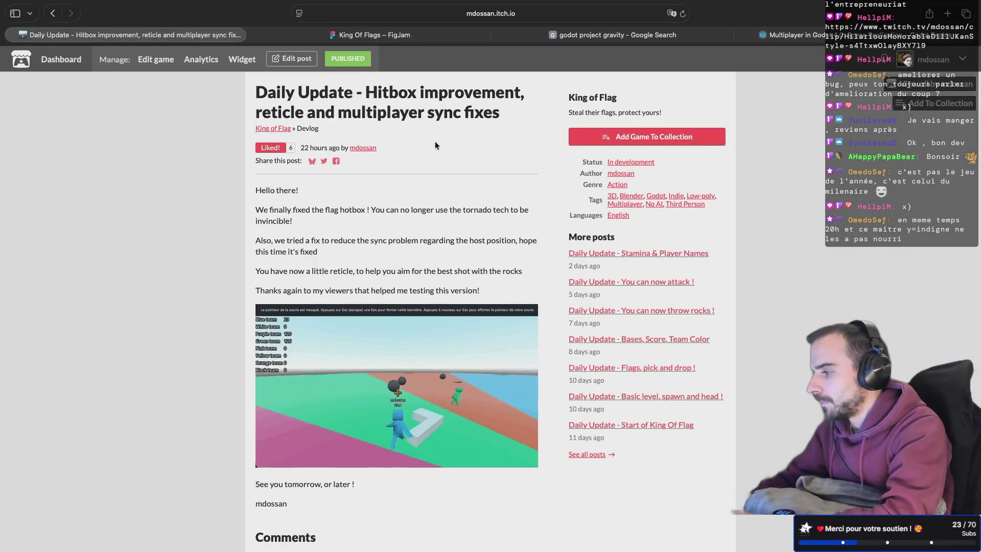
key("super+r")
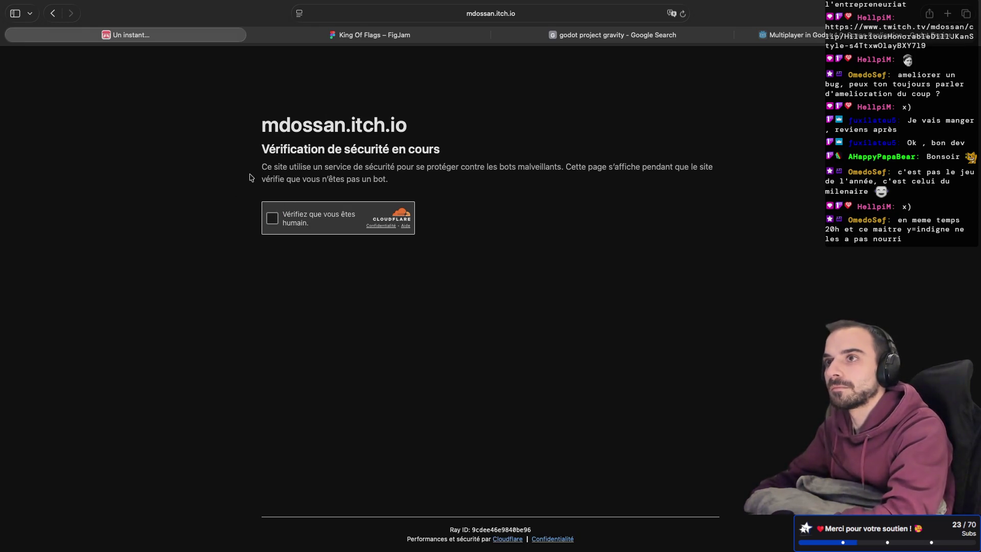
left_click(272, 219)
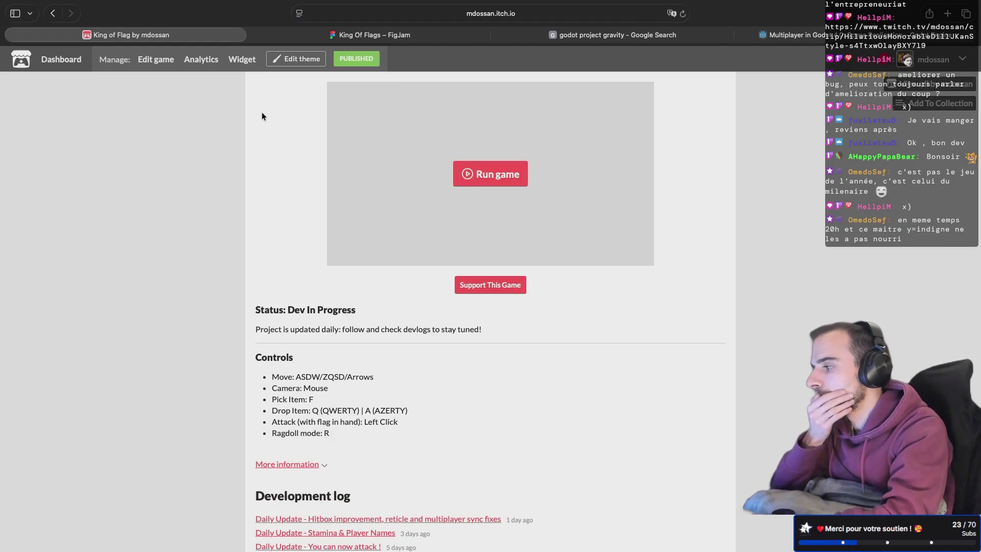
left_click(156, 60)
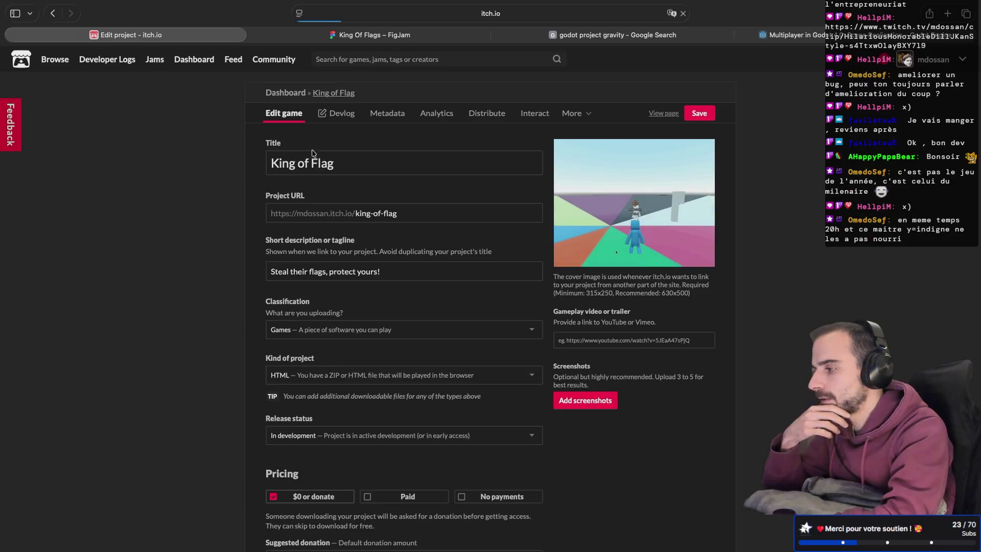
Review King of Flag's analytics, then return to Edit game and start a new file upload under Uploads.
left_click(437, 114)
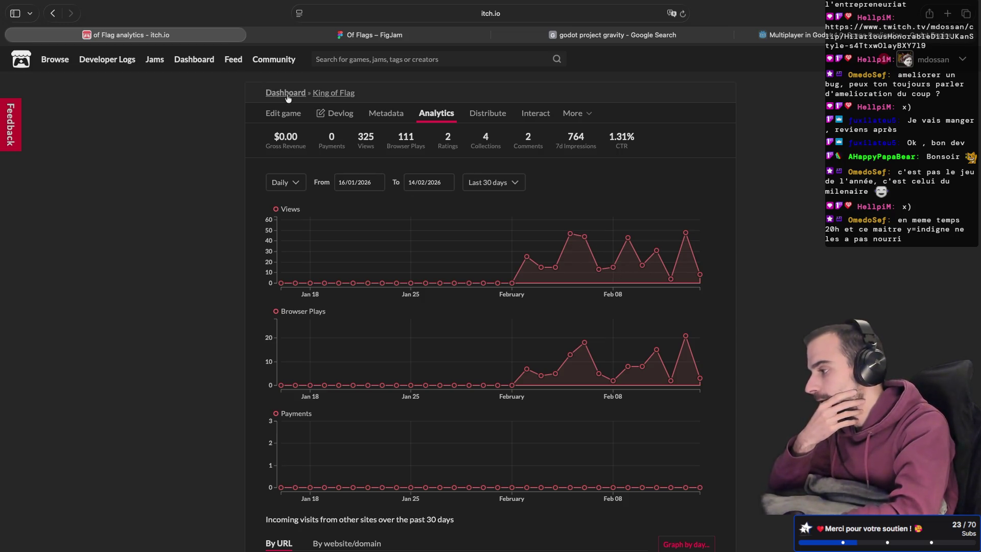
left_click(117, 64)
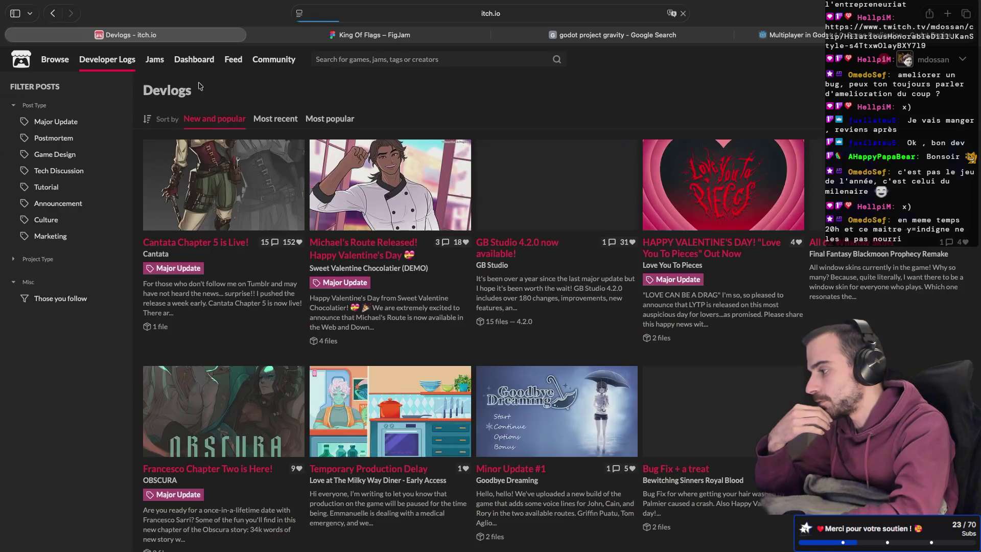
key("super+bracketleft")
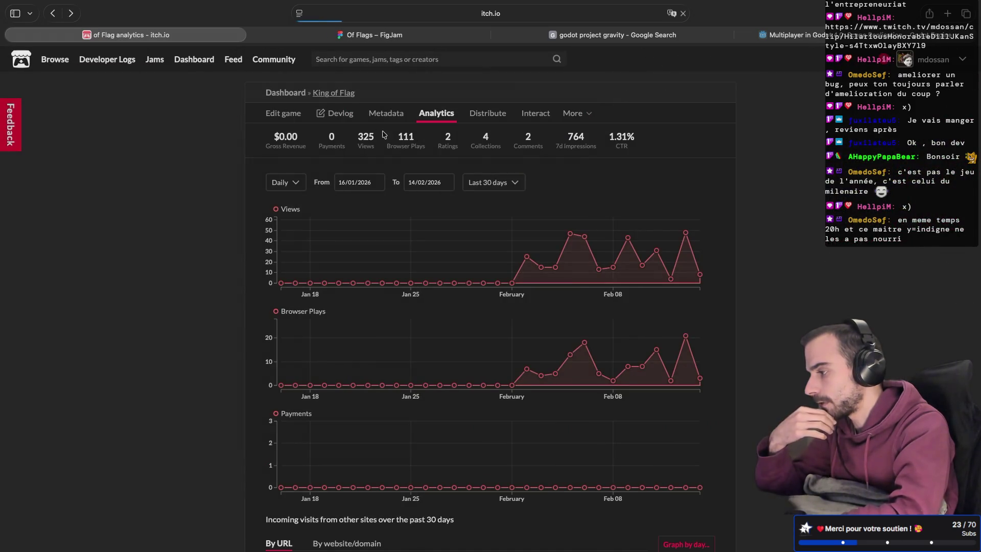
left_click(296, 115)
scroll(407, 326, "down", 10)
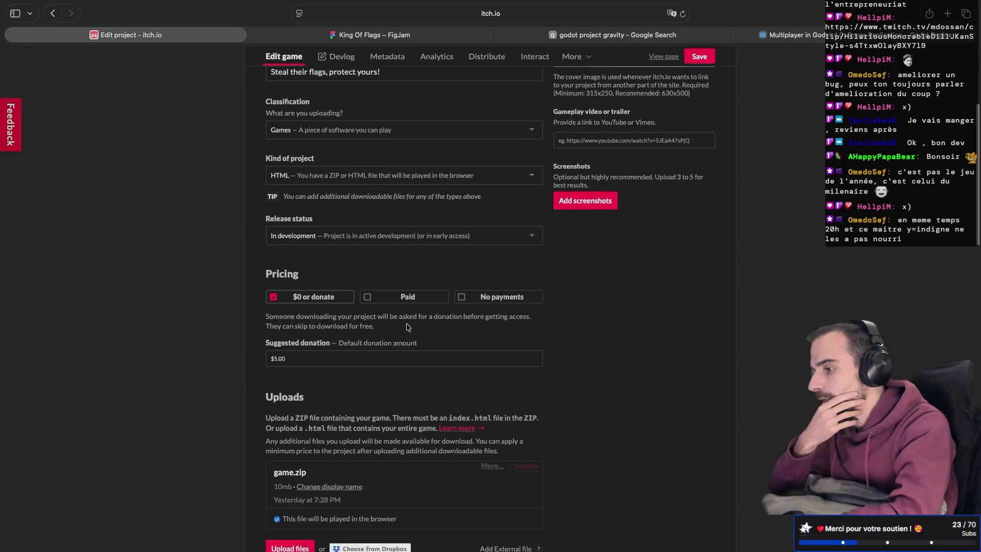
left_click(295, 316)
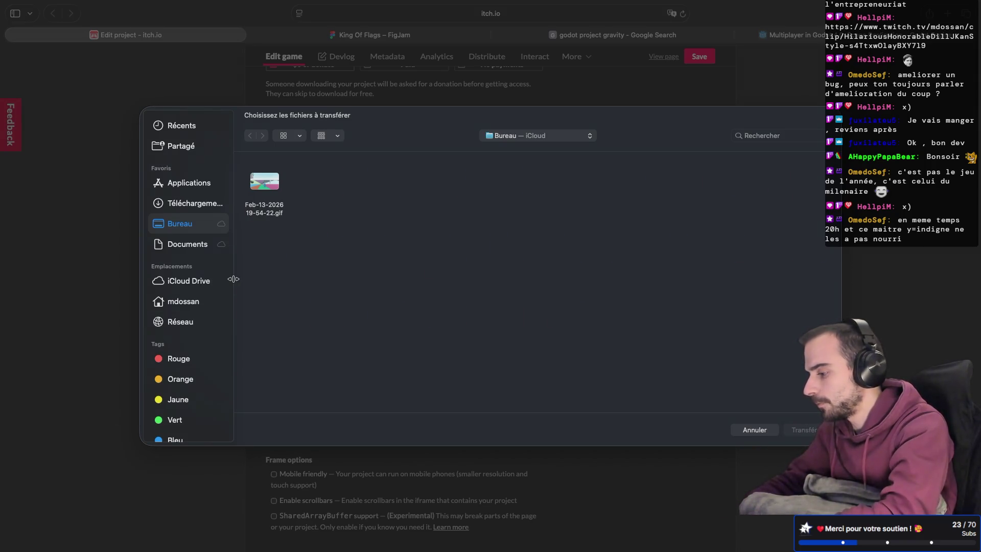
Upload game.zip from github/mds-coding/king-of-flag.git/main/export_web.
left_click(183, 301)
double_click(808, 182)
left_click(320, 195)
double_click(321, 195)
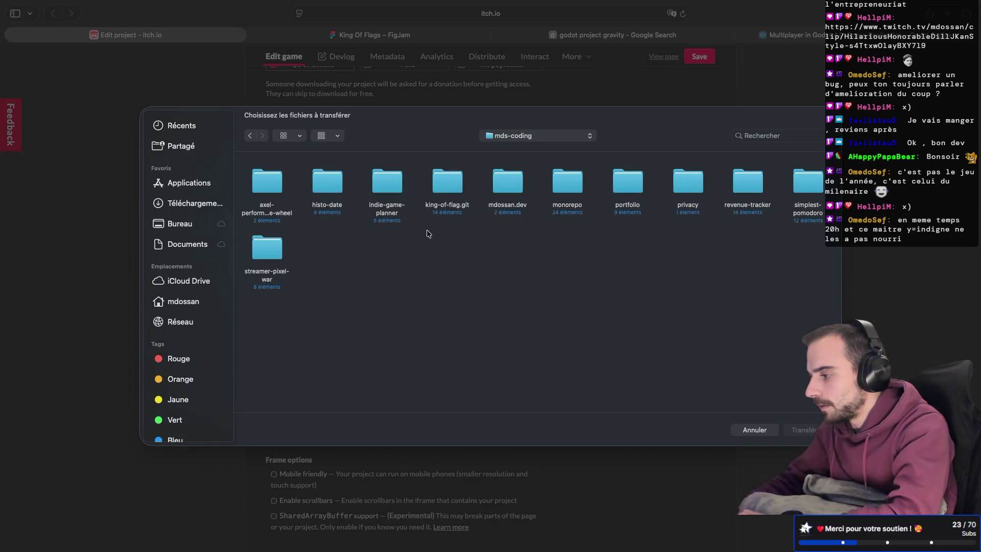
left_click(447, 192)
double_click(446, 192)
left_click(795, 185)
double_click(796, 185)
left_click(448, 191)
double_click(448, 190)
double_click(267, 193)
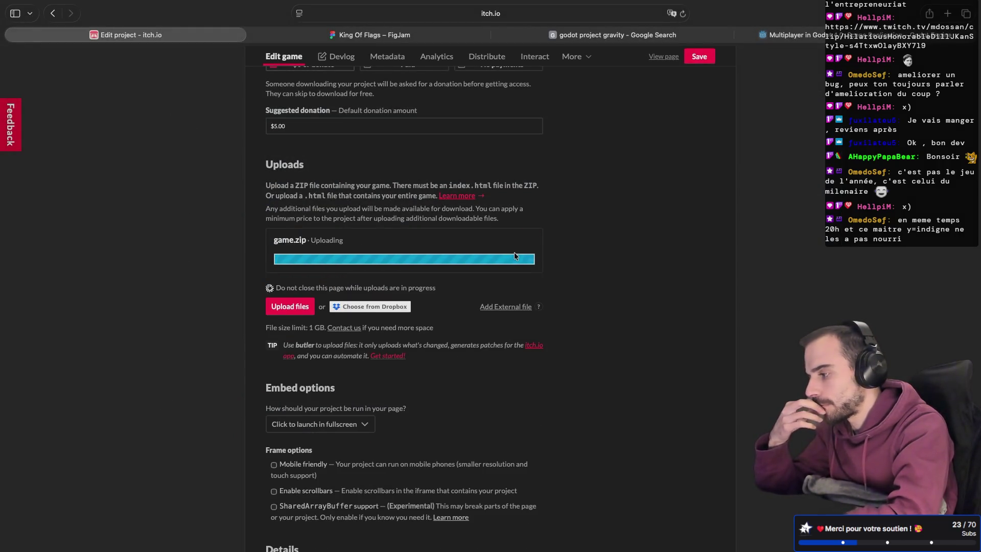
Mark game.zip as 'This file will be played in the browser' and save the project.
left_click(293, 331)
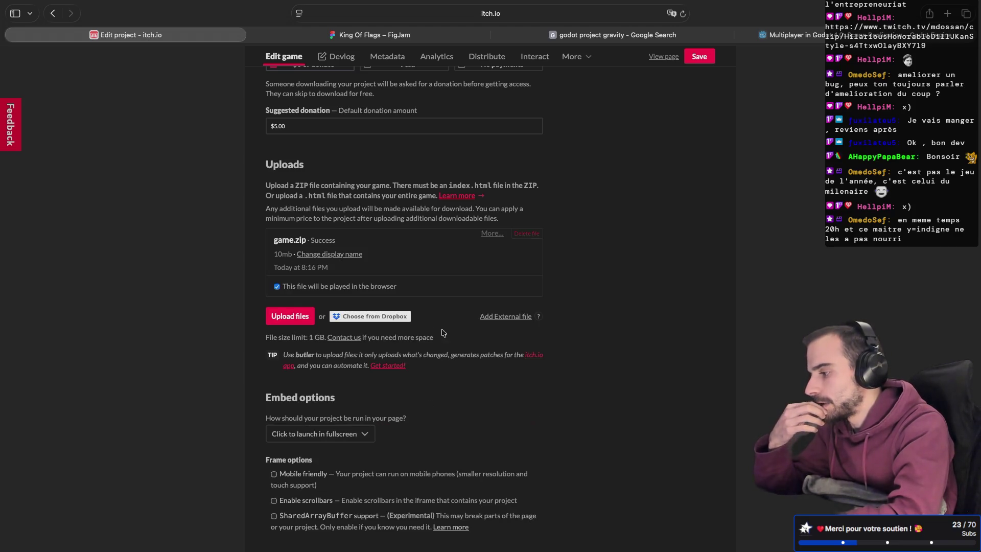
scroll(463, 339, "down", 1)
scroll(462, 338, "down", 20)
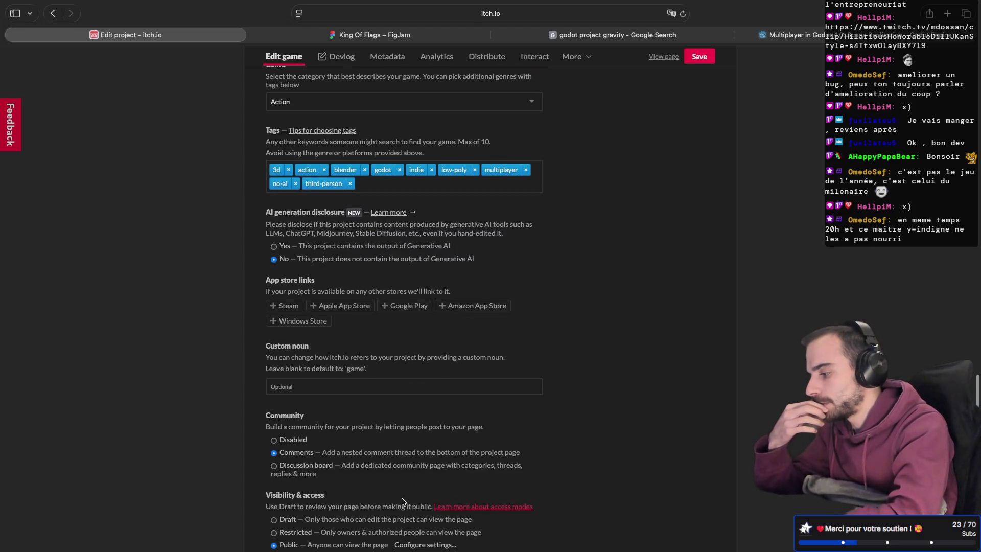
left_click(279, 456)
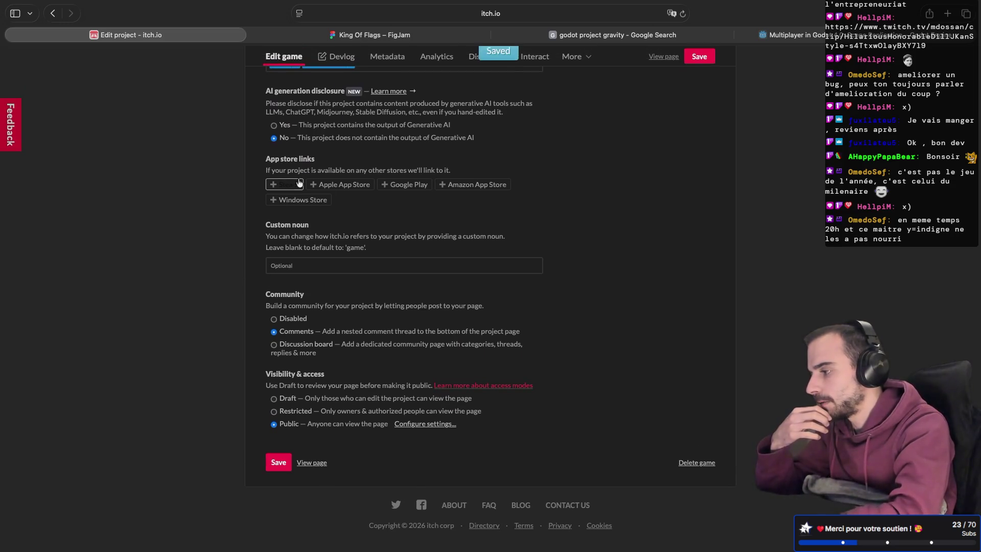
scroll(379, 137, "up", 15)
scroll(379, 138, "up", 10)
Open King of Flag's public itch.io page and run the web game.
left_click(655, 115)
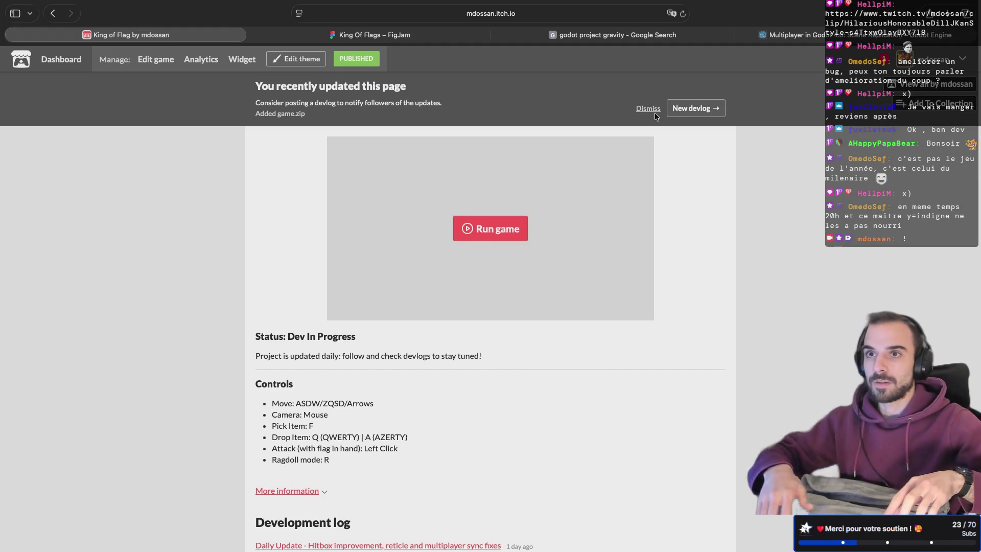
left_click(478, 231)
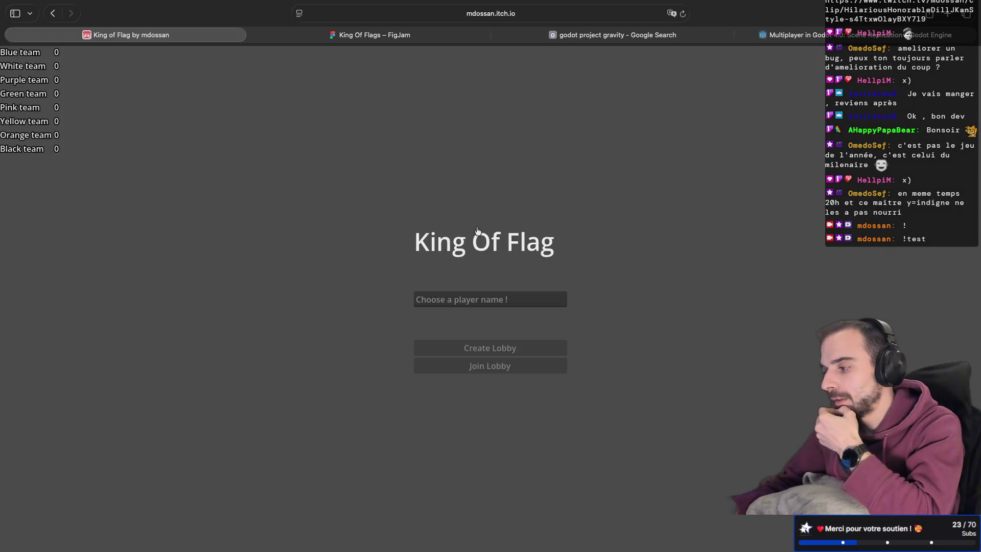
Enter a player name and create a lobby, then wait for five players to join.
left_click(470, 300)
type("m")
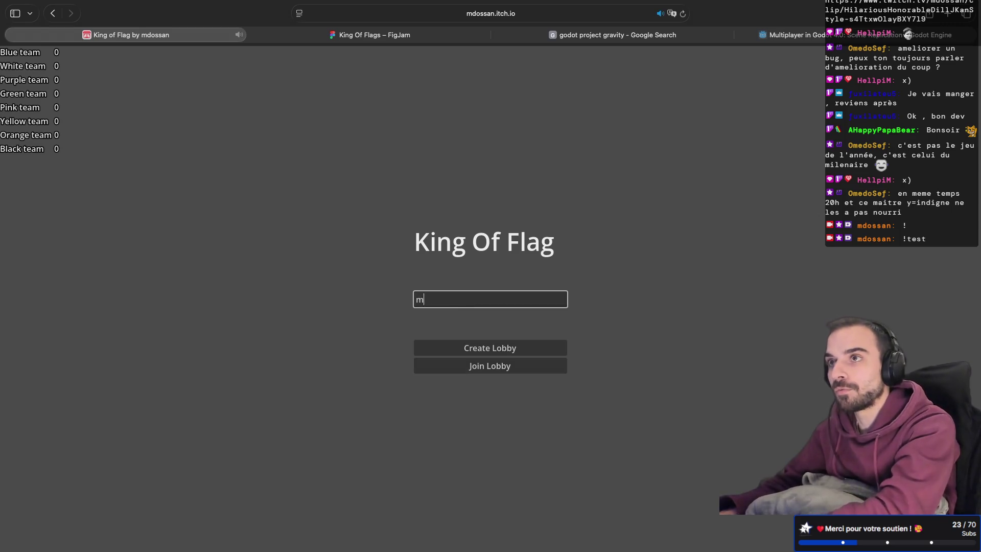
type("dossan")
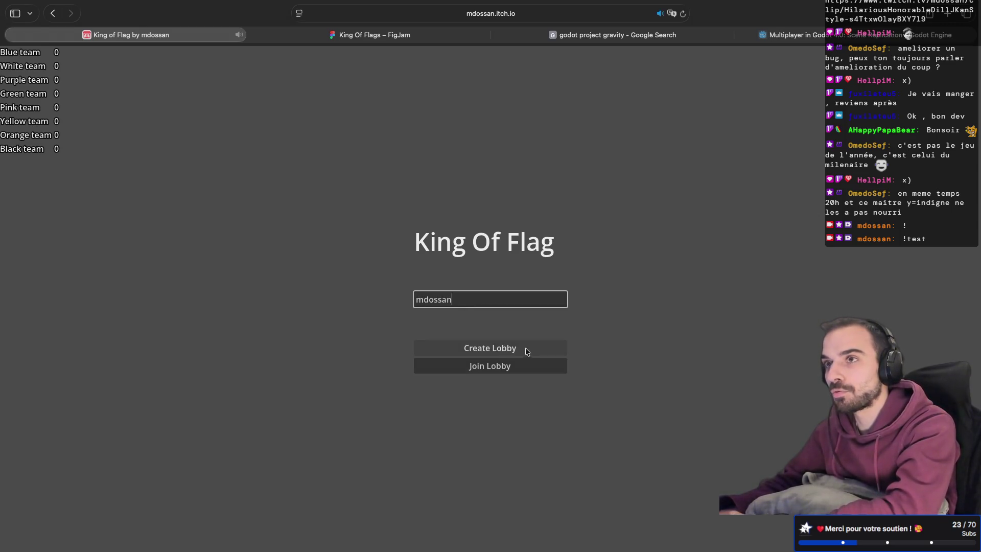
left_click(494, 352)
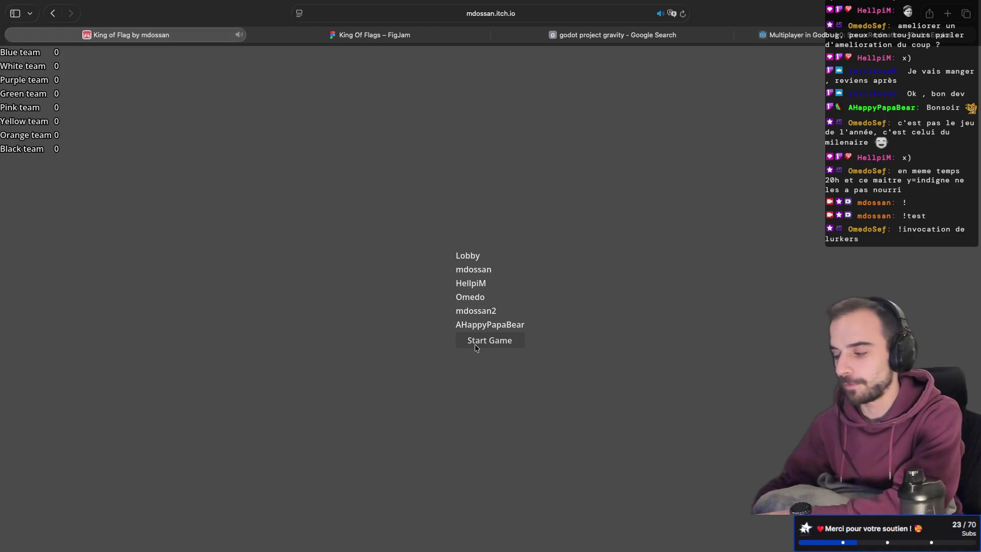
Start the match and run the character across the field toward the flags.
left_click(485, 344)
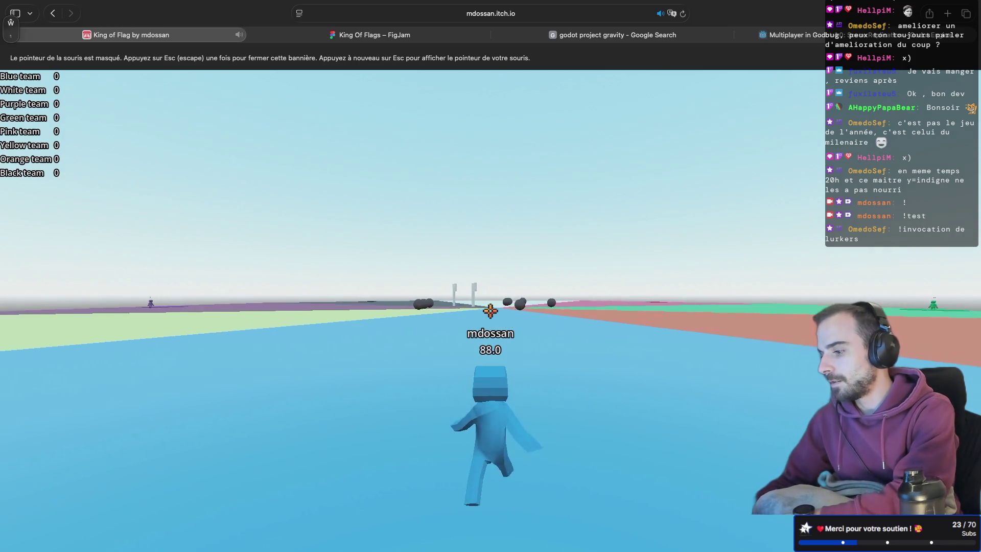
key("w")
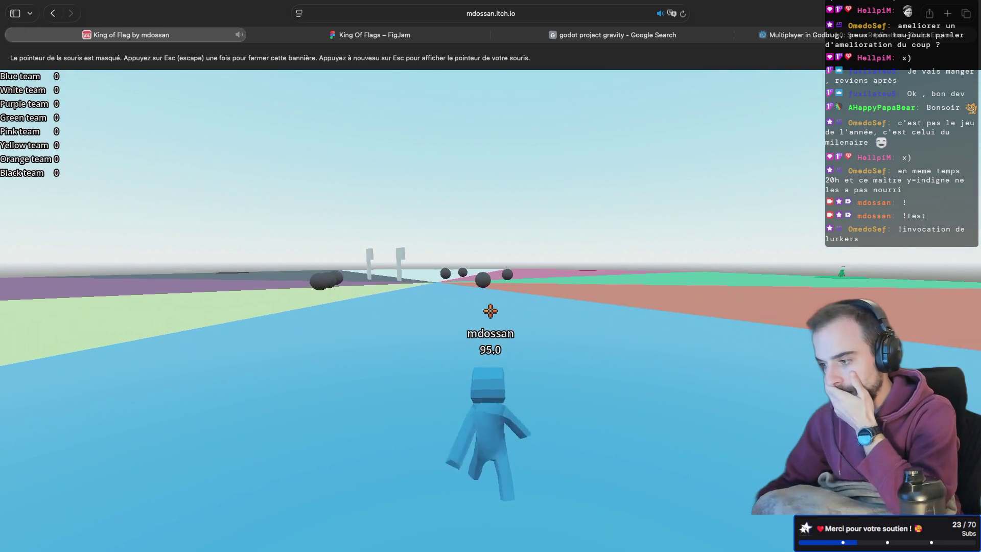
key("w")
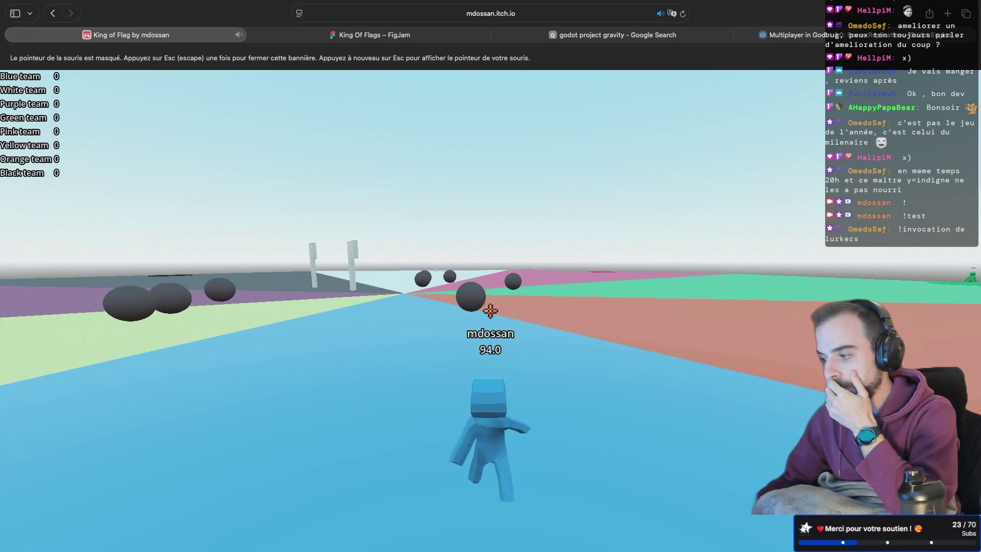
key("w")
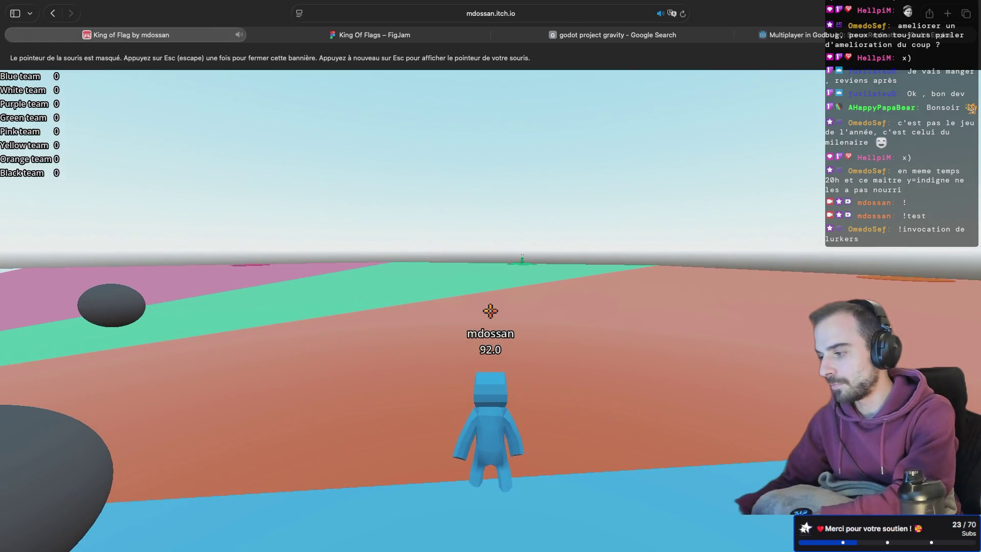
key("w")
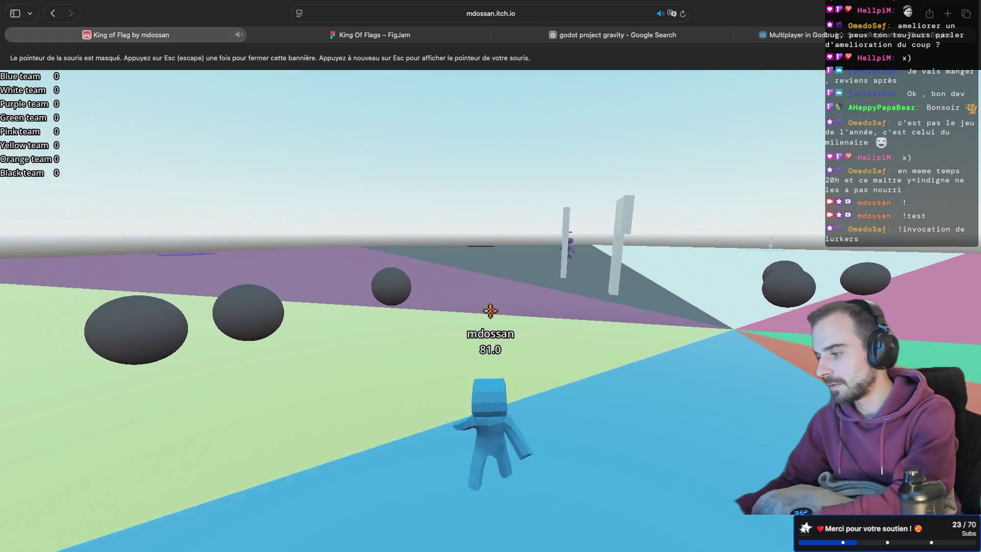
key("w")
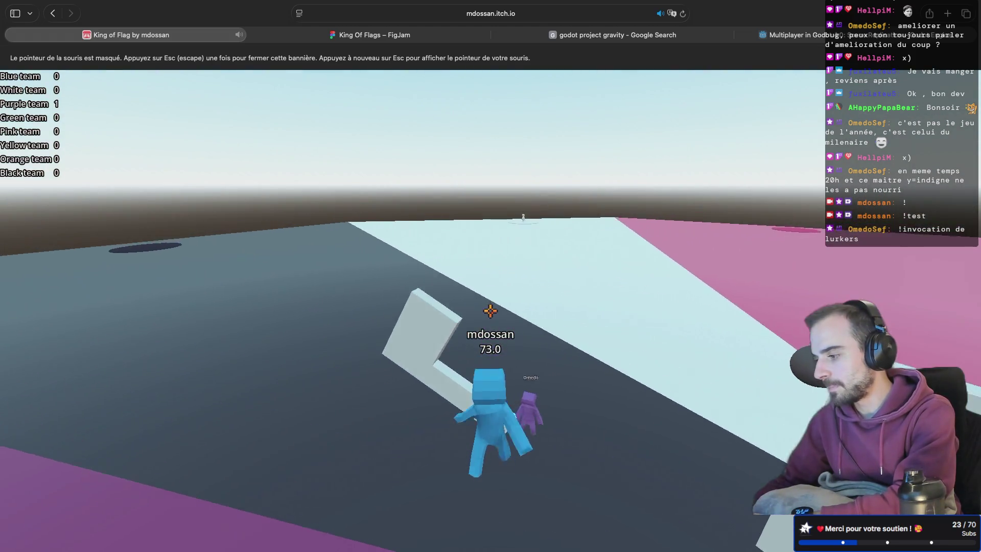
key("w")
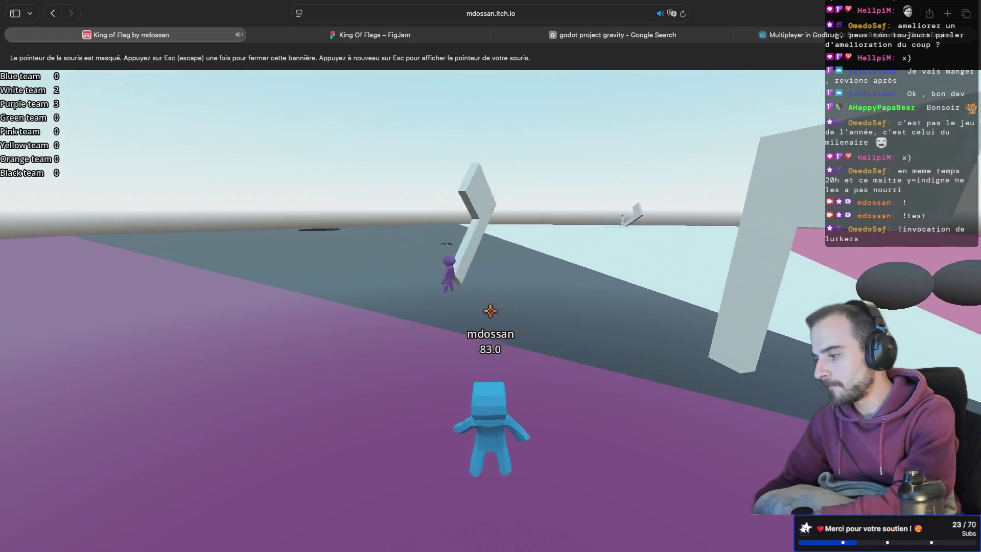
key("w")
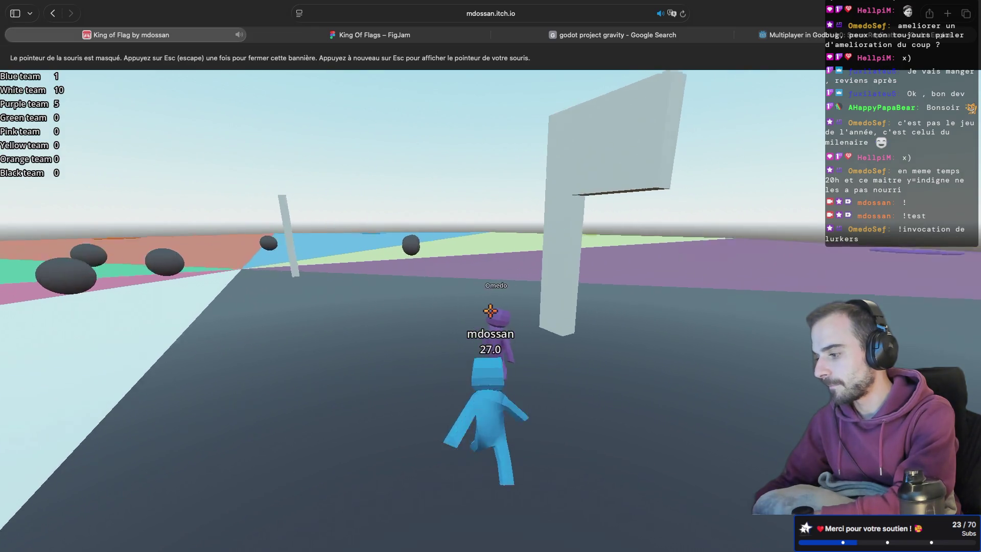
key("w")
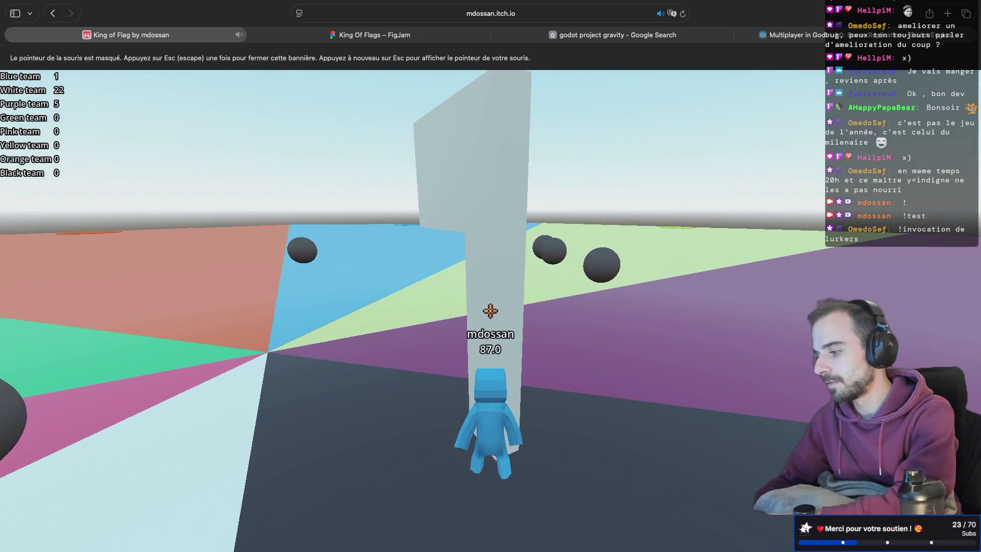
key("a")
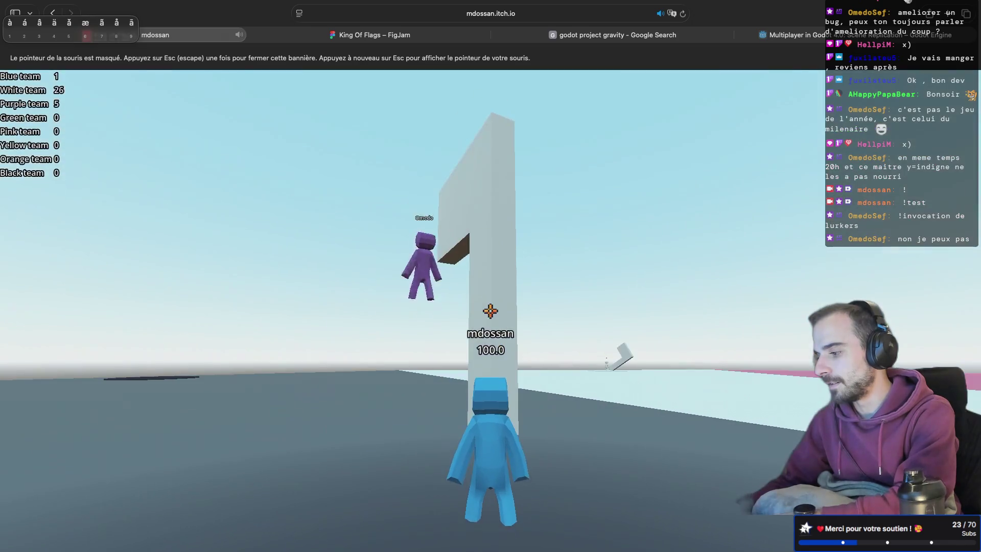
key("w")
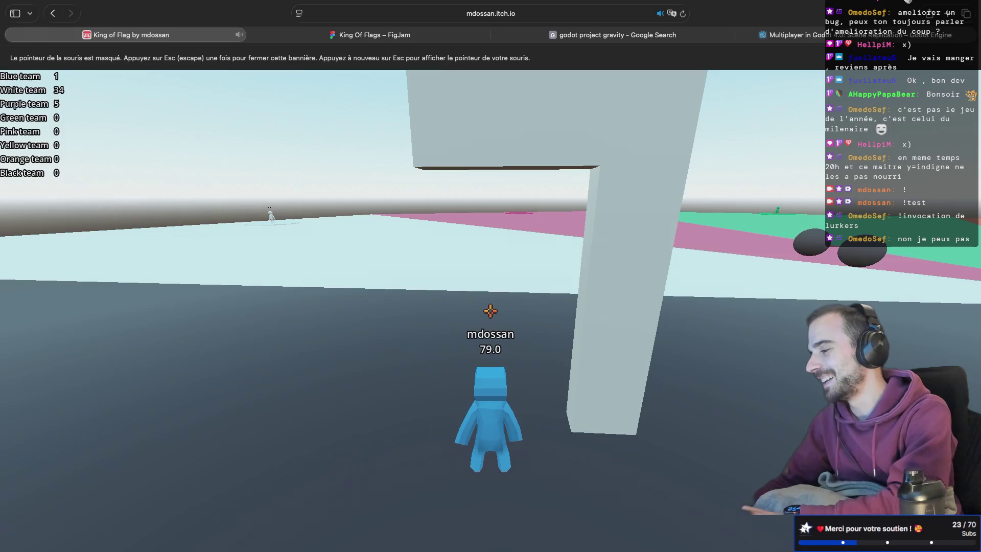
Relock the pointer and walk to the grey flag pillar as White team reaches 34.
key("ctrl+Right")
key("ctrl+Right")
key("ctrl+Left")
key("ctrl+Left")
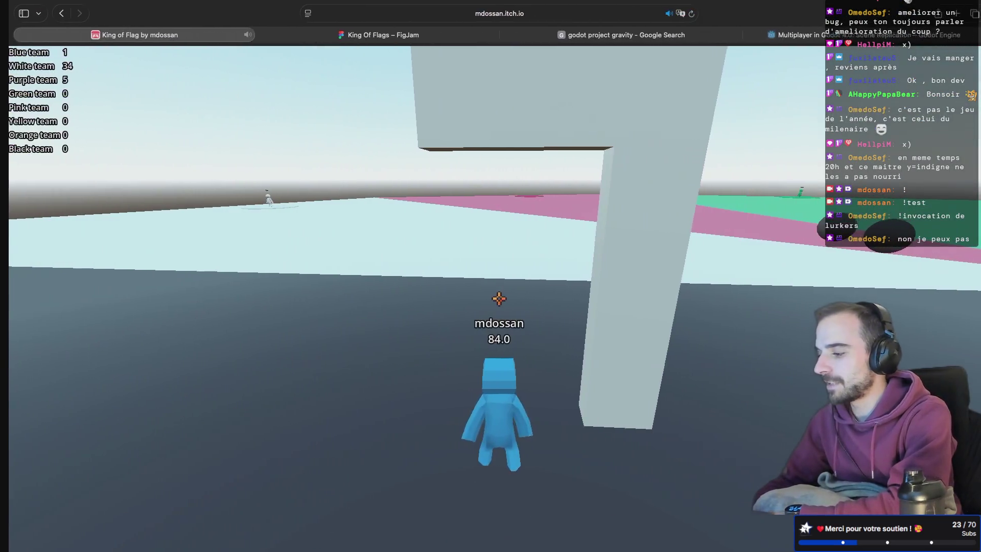
left_click(434, 315)
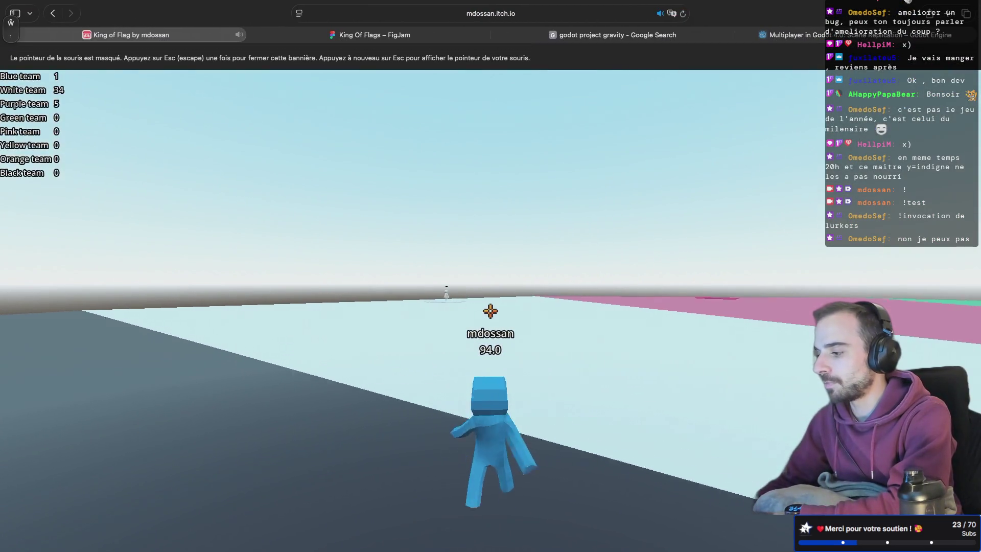
key("w")
key("w")
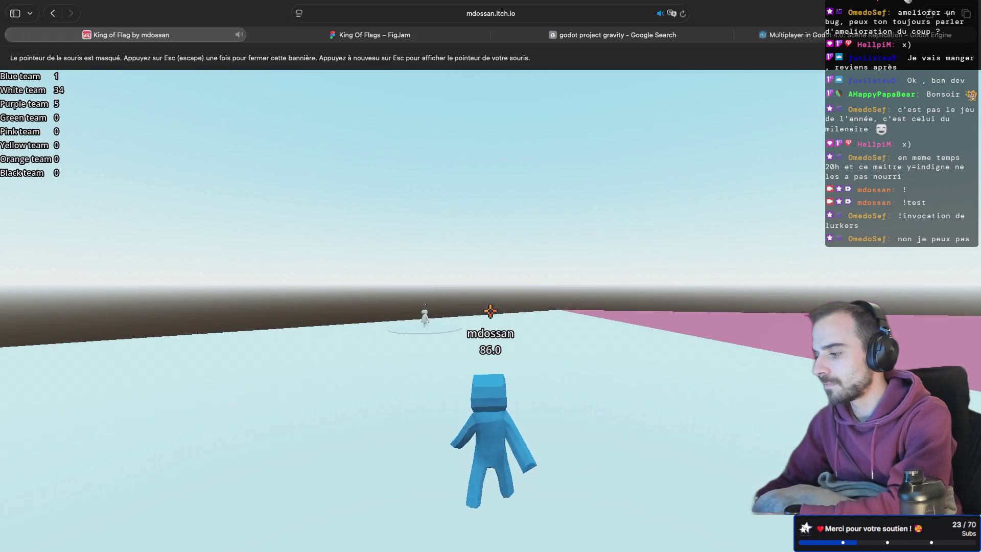
key("w")
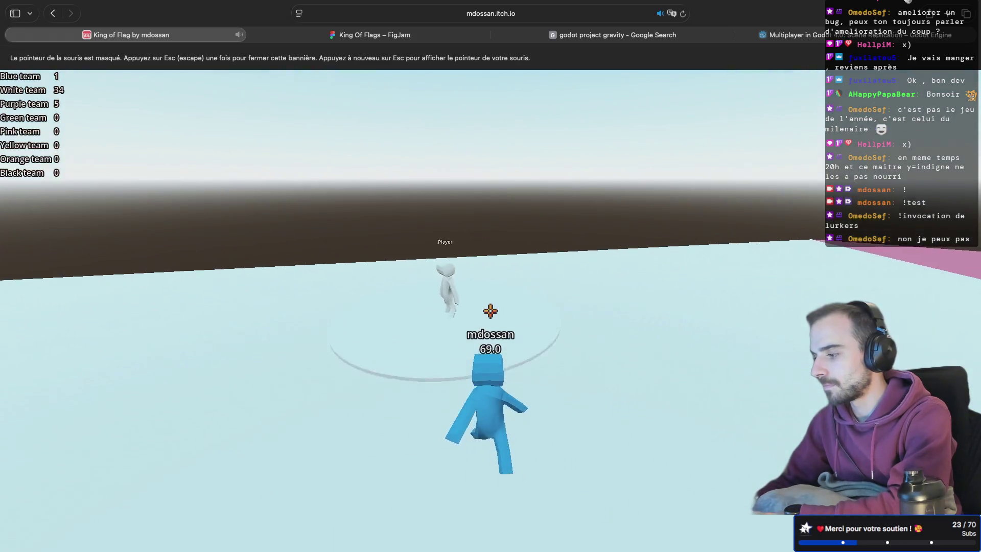
key("w")
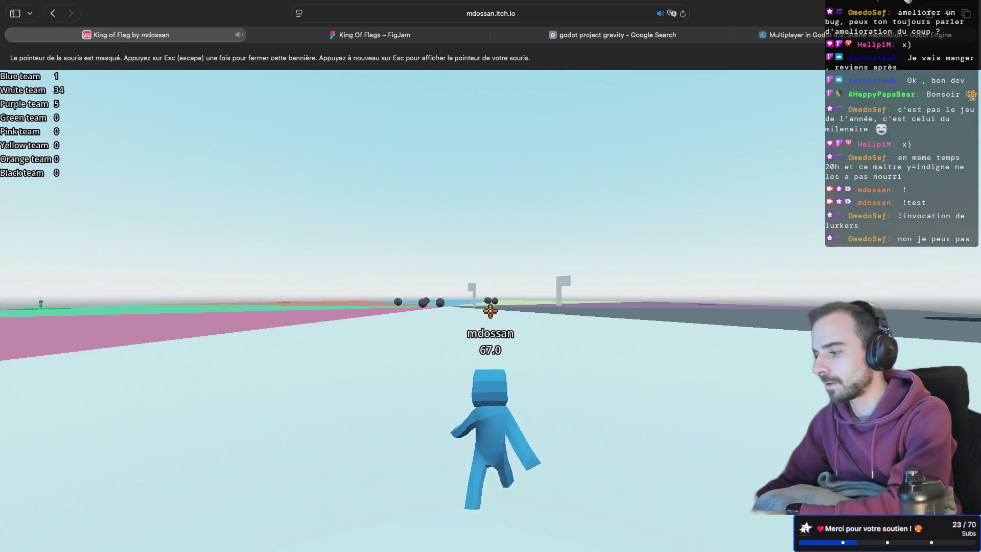
key("w")
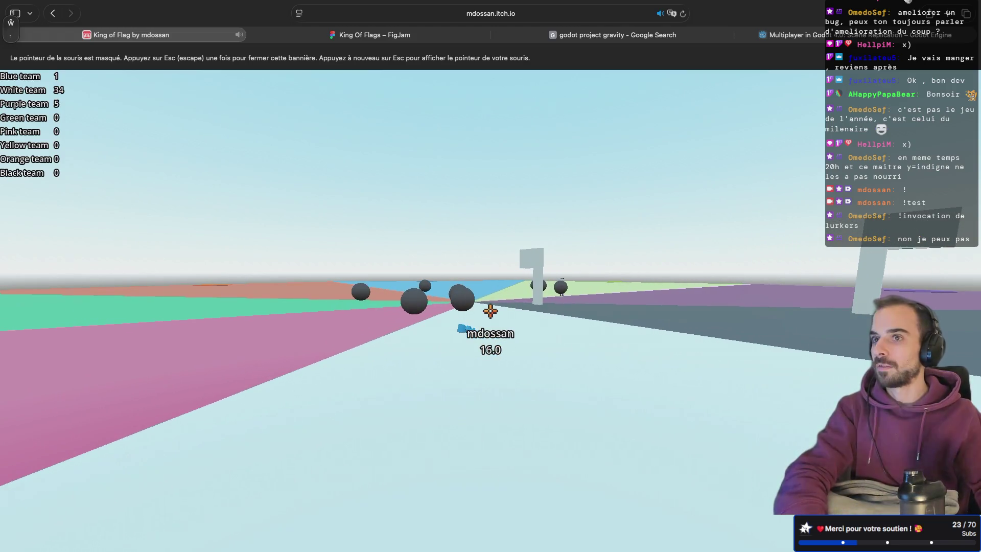
key("w")
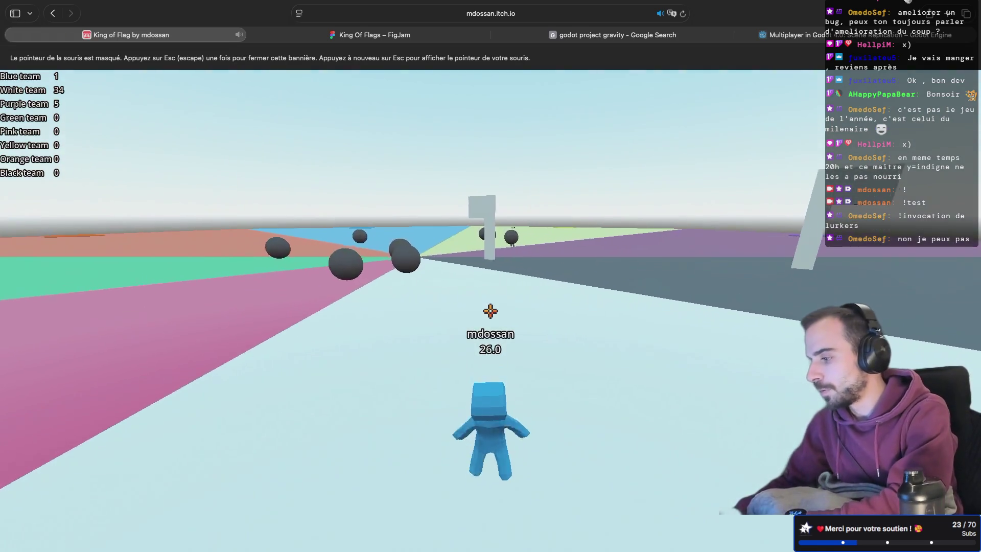
key("w")
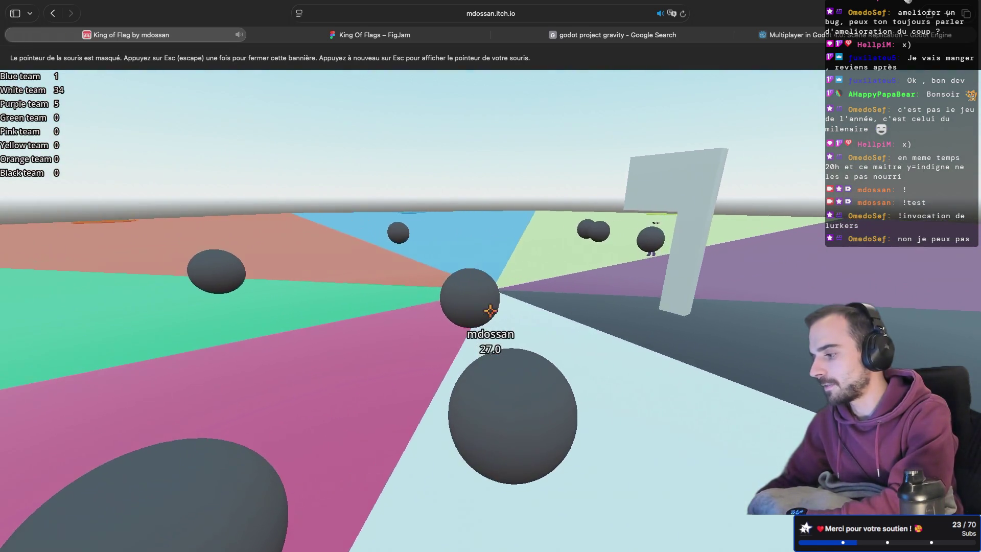
key("w")
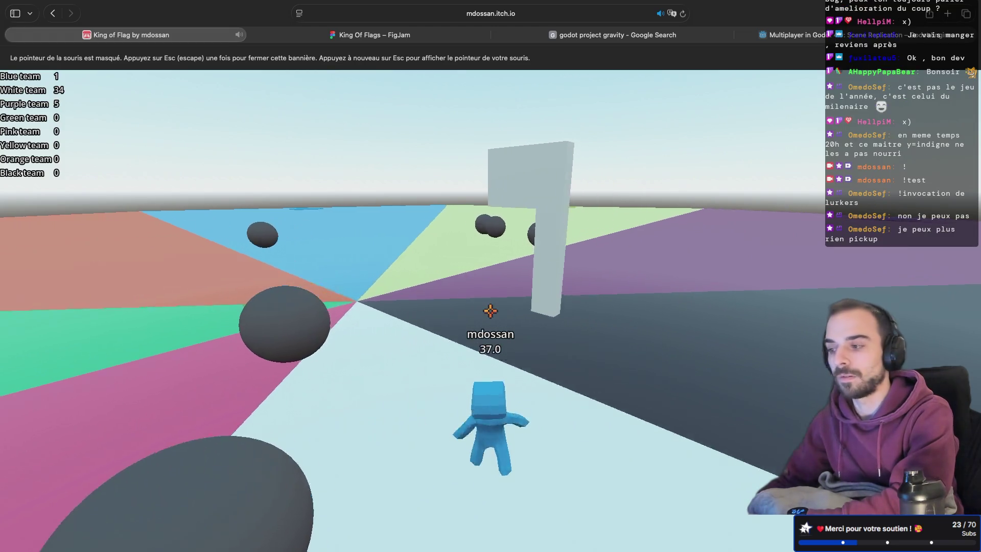
key("super+Tab")
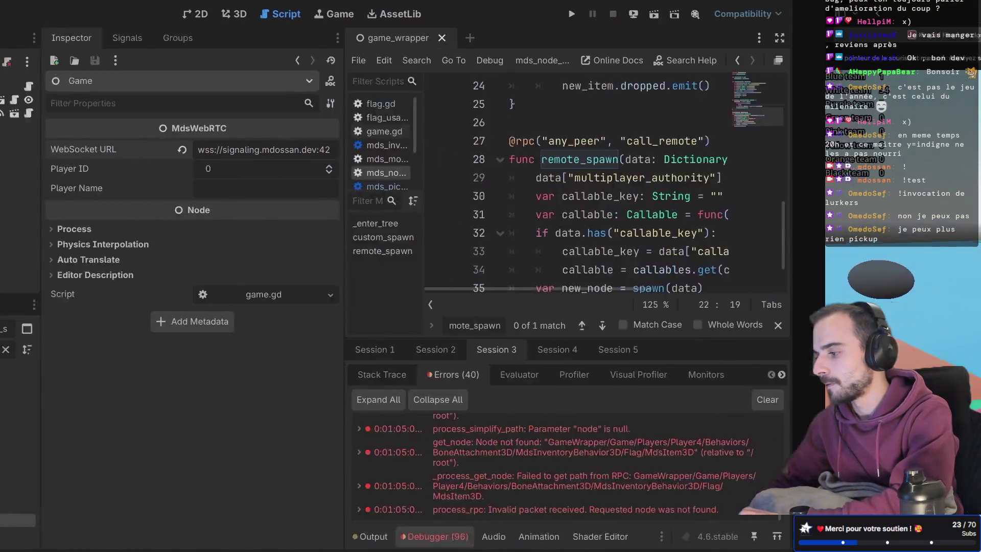
Widen the script editor, collapse the debugger, open game.gd and reload the browser game.
left_click_drag(532, 357, 312, 357)
left_click(409, 537)
scroll(591, 313, "up", 5)
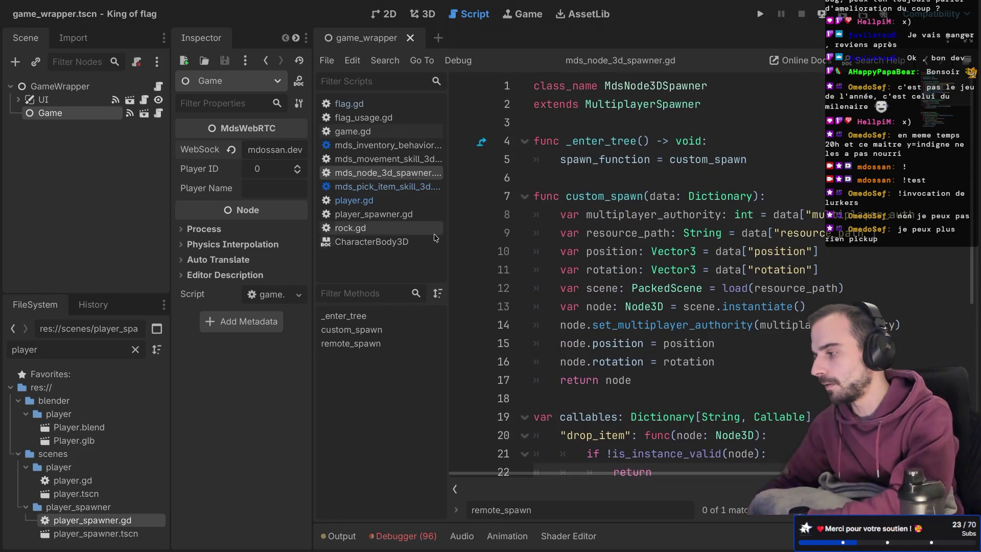
left_click(368, 135)
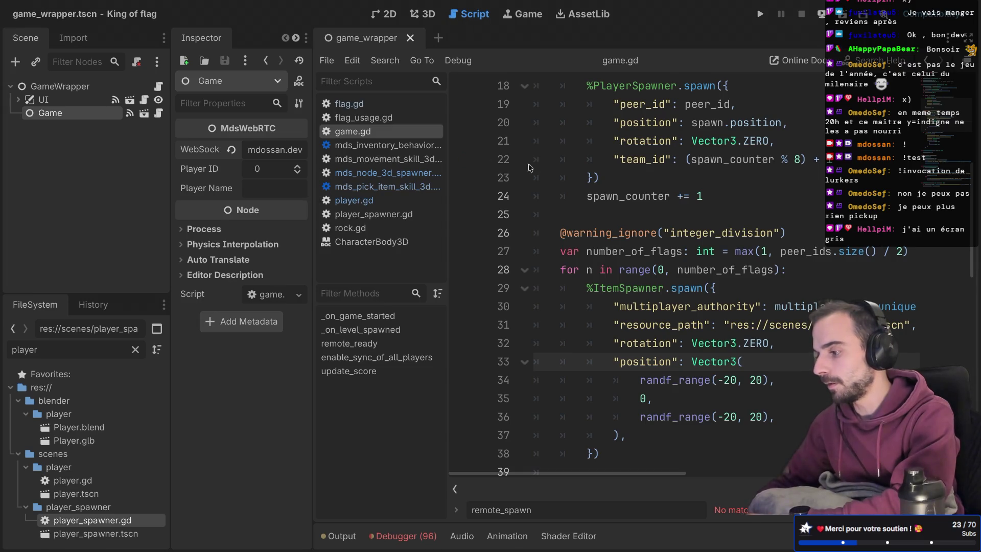
key("ctrl+Right")
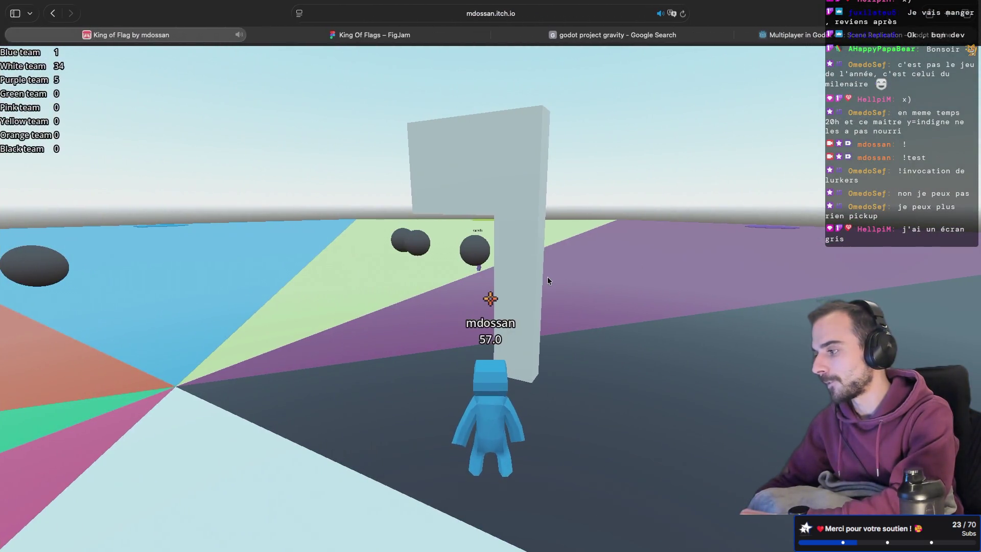
key("super+r")
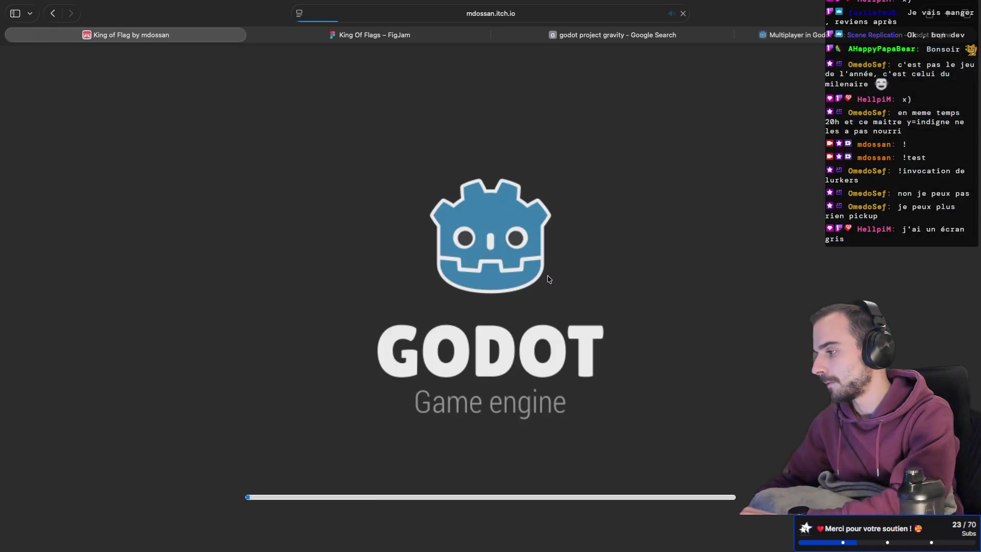
key("ctrl+Left")
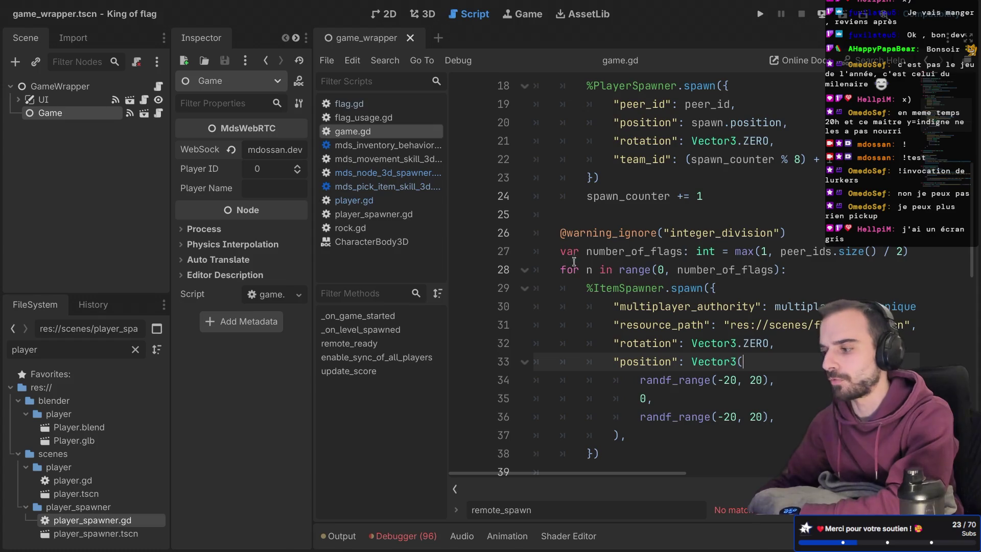
In player.gd, replace 'true' with is_ragdoll for the pick skill's disabled value and run the project.
left_click_drag(169, 226, 138, 225)
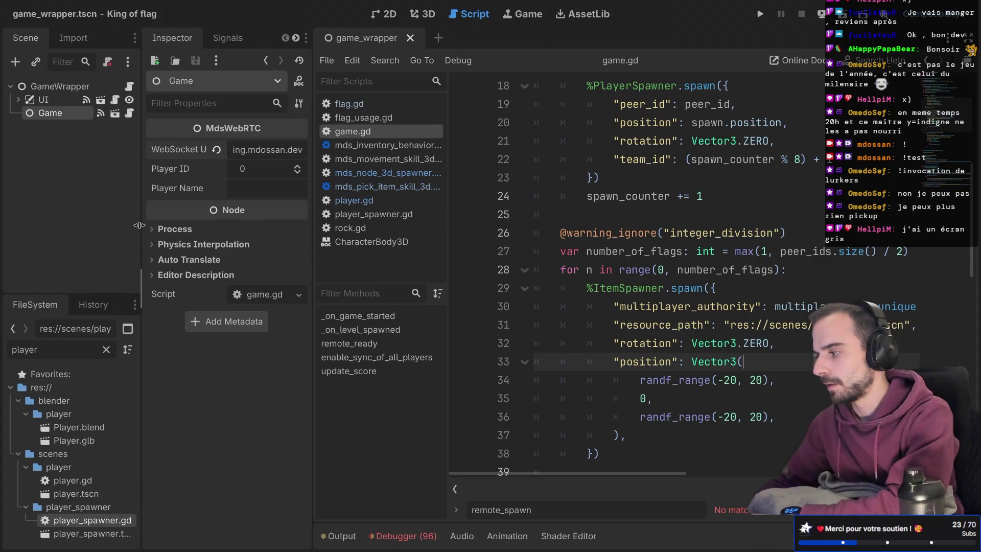
left_click_drag(313, 169, 261, 169)
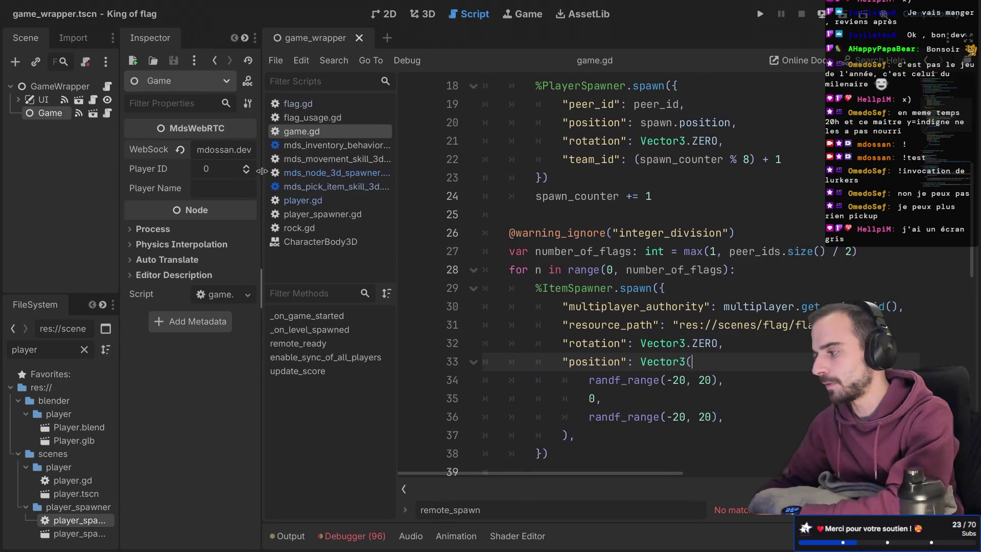
scroll(634, 285, "down", 2)
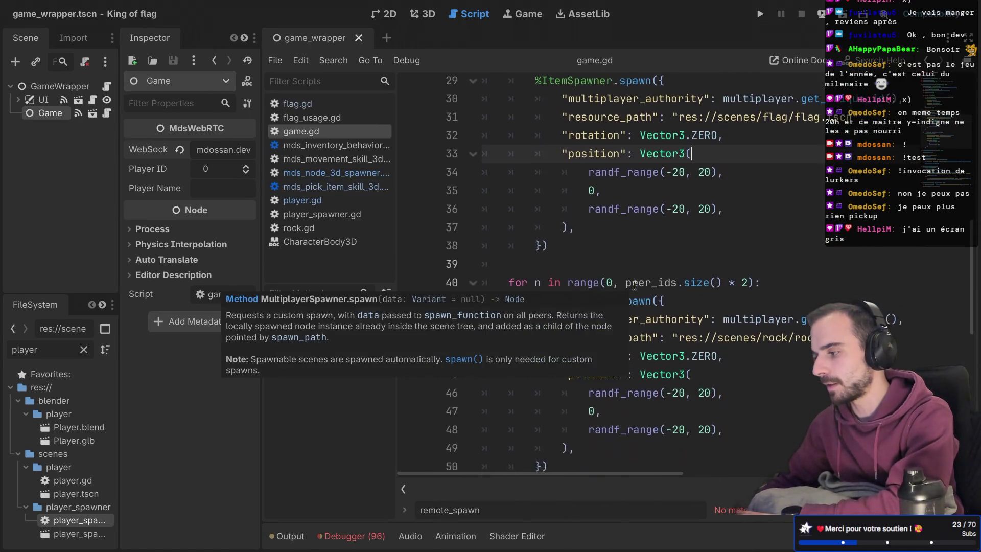
scroll(634, 285, "up", 8)
left_click(321, 204)
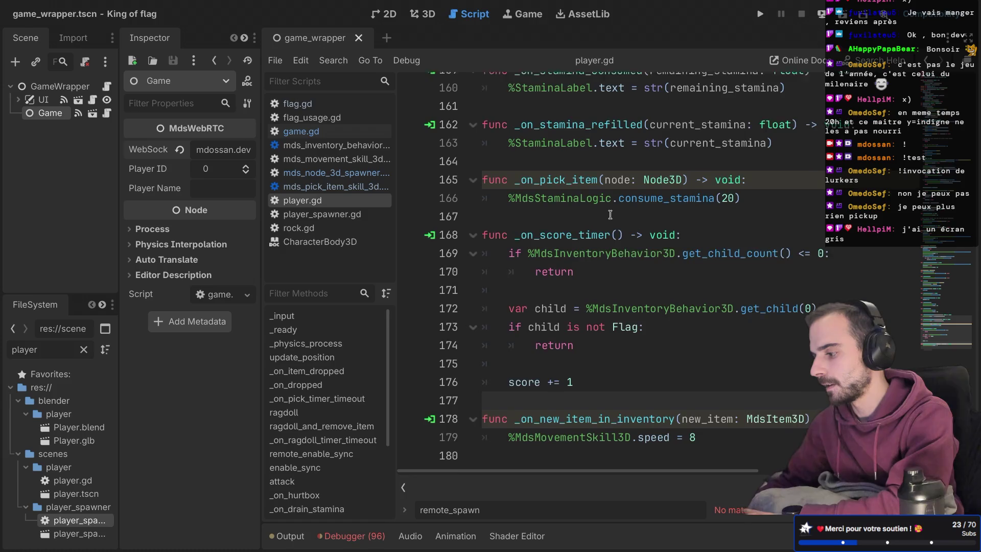
scroll(530, 358, "up", 15)
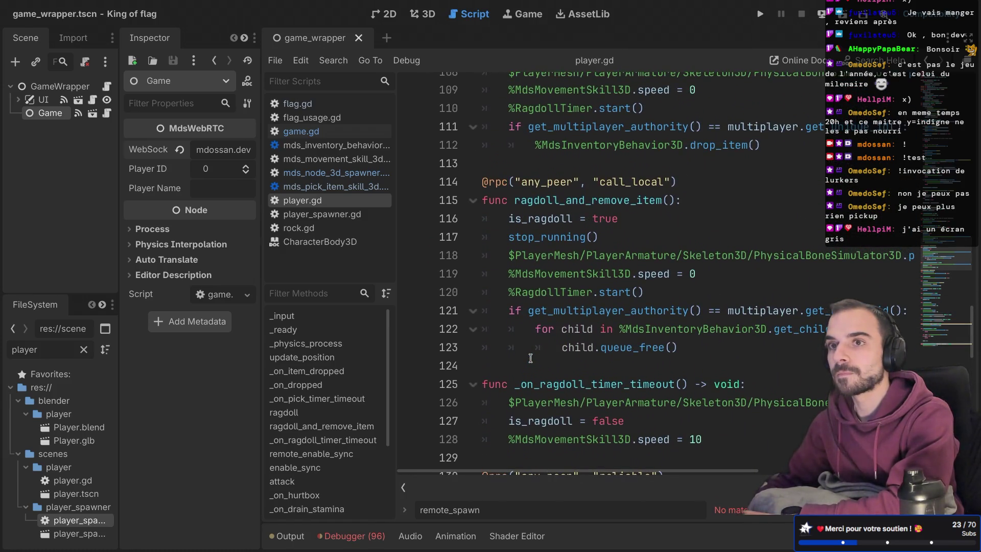
scroll(530, 358, "up", 11)
scroll(531, 358, "up", 20)
scroll(530, 358, "down", 2)
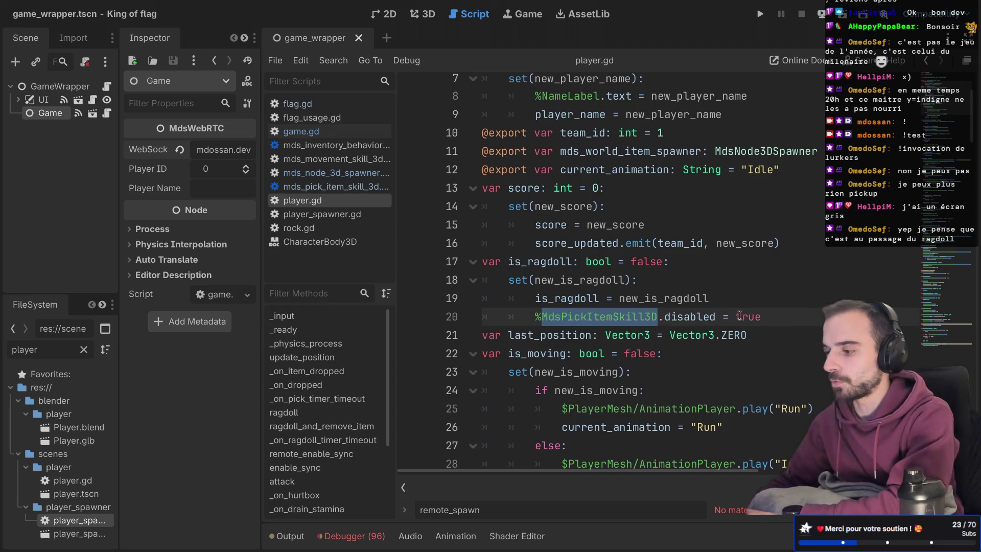
double_click(574, 298)
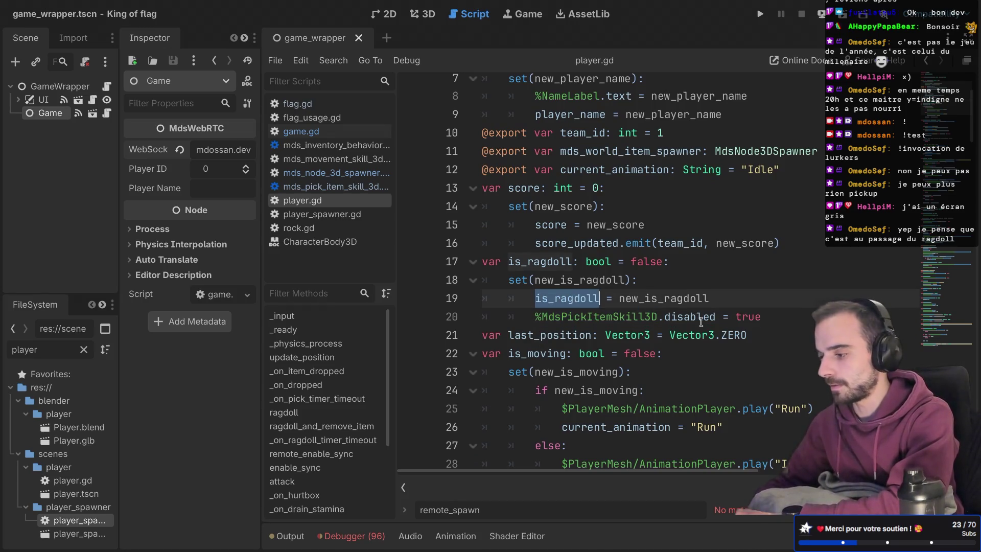
left_click(739, 317)
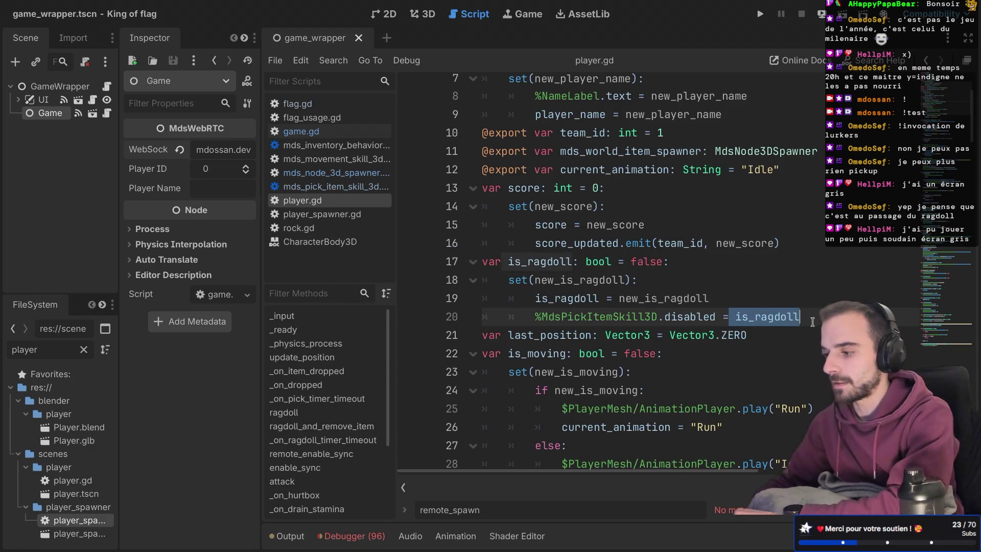
left_click(761, 15)
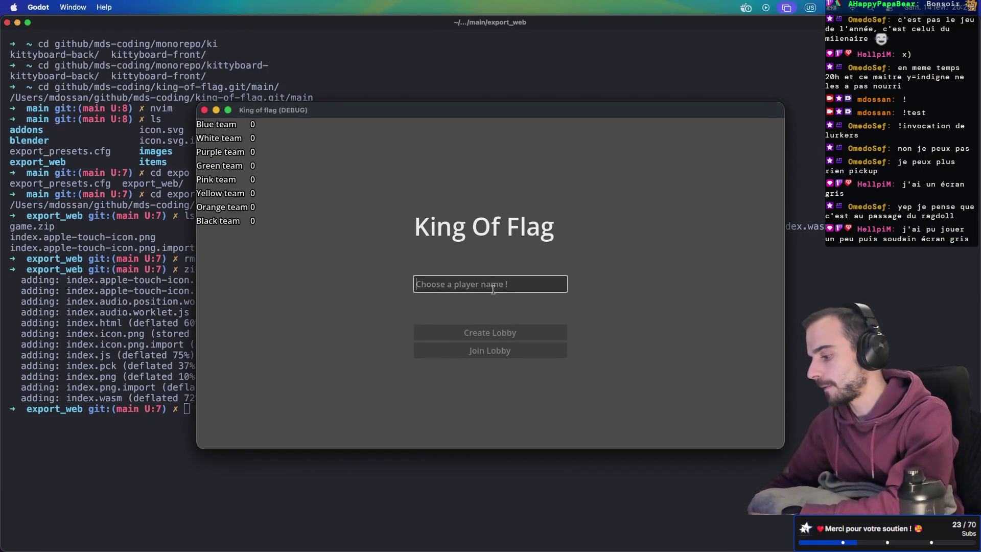
Create and start a debug lobby as player 'test', then run toward the flag with W and D.
type("test")
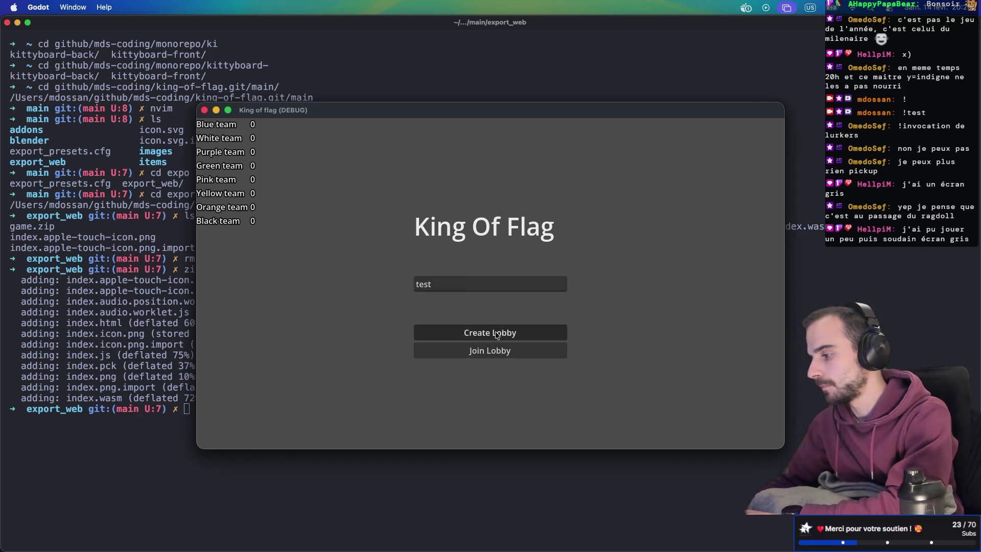
left_click(490, 332)
left_click(492, 304)
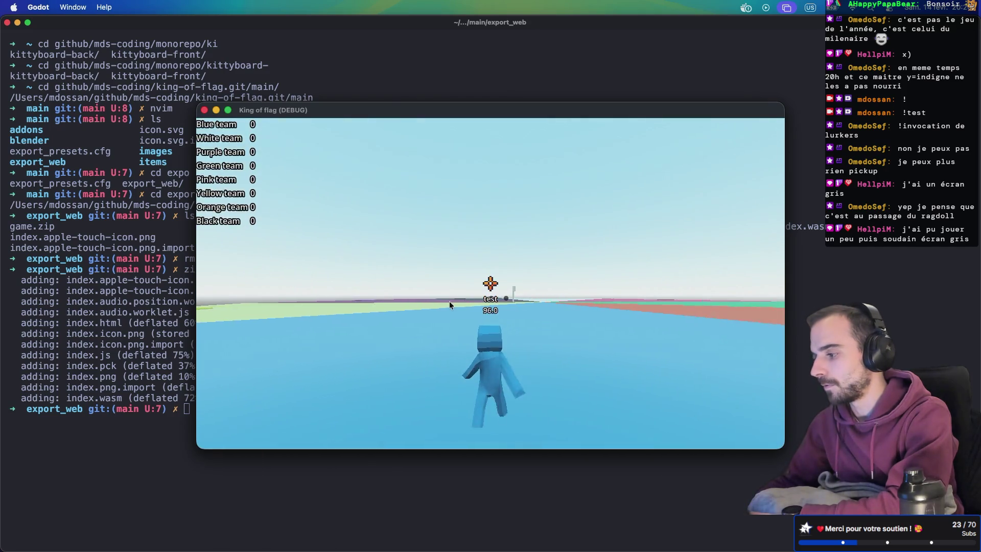
key("w")
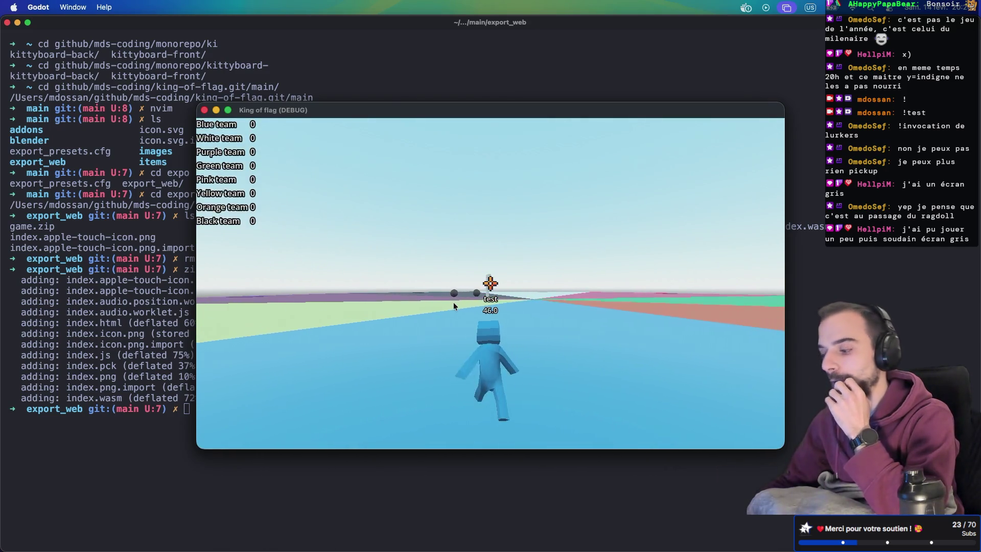
key("w")
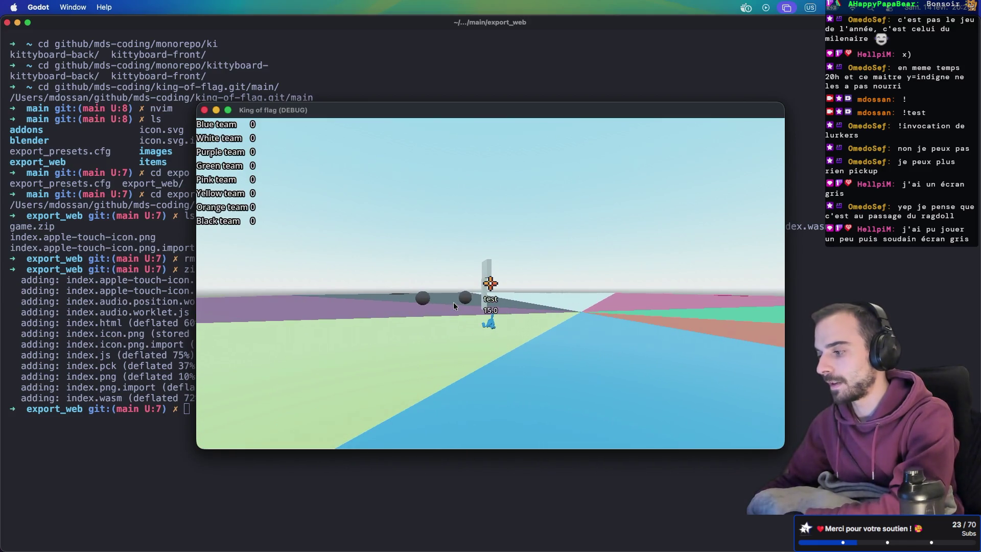
key("w")
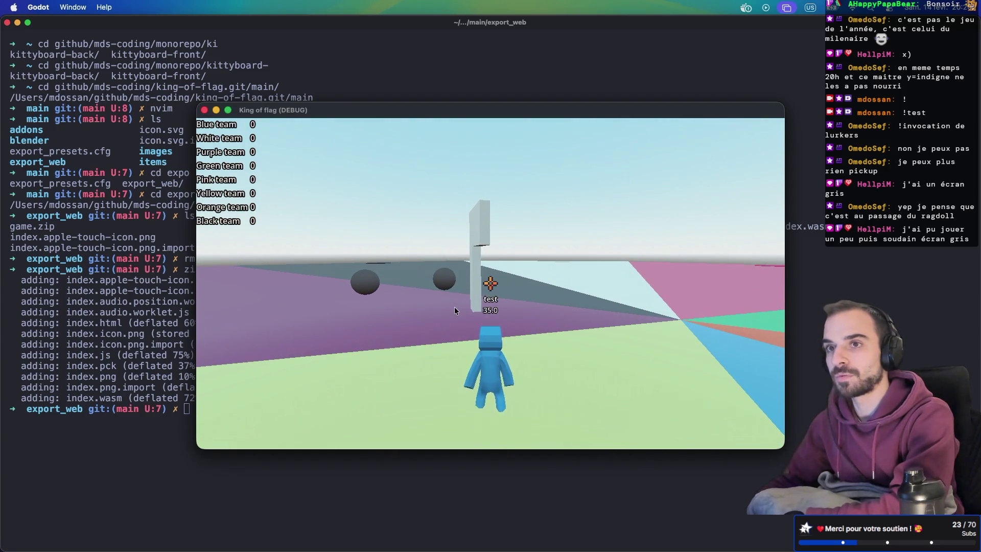
key("d")
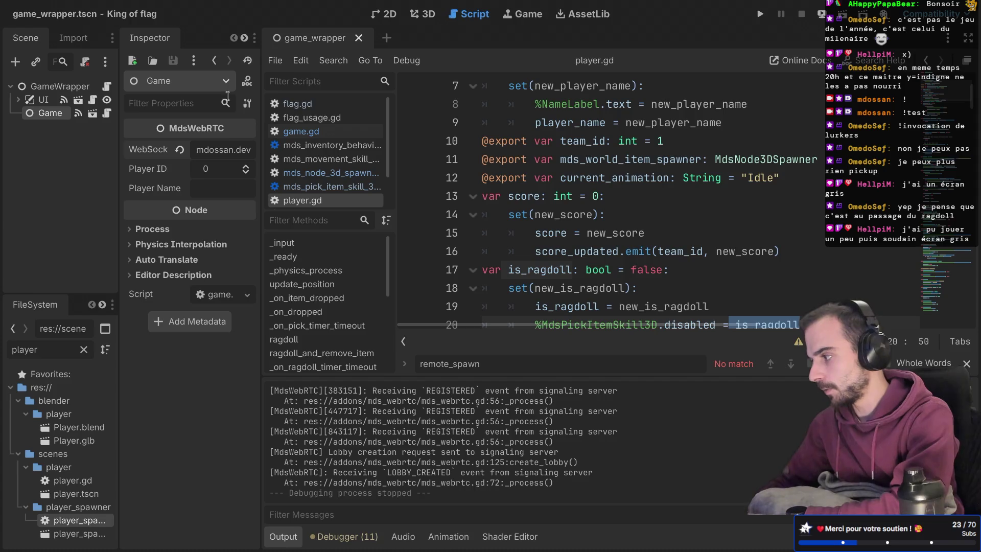
Export the Web build over export_web/index.html, accepting the overwrite and the warnings.
left_click(80, 11)
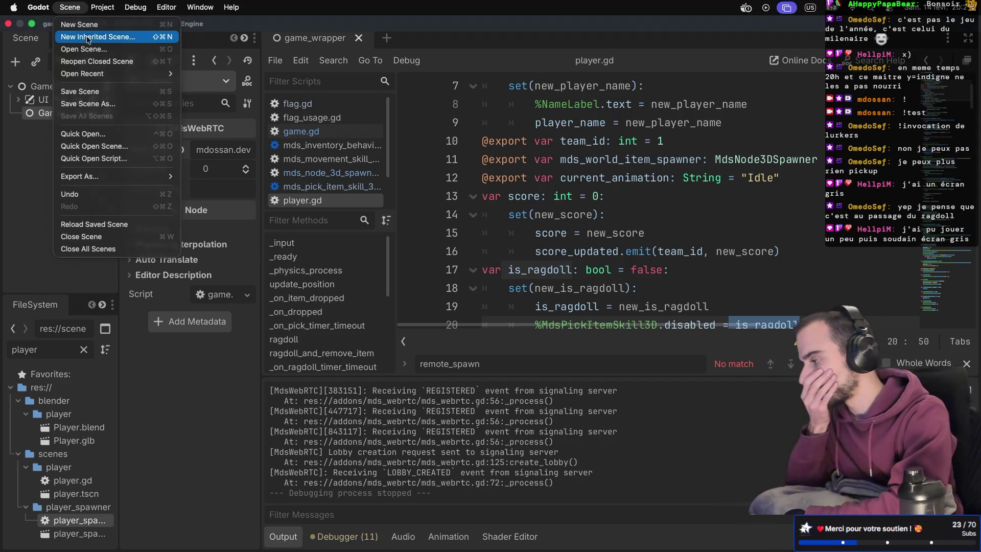
mouse_move(126, 177)
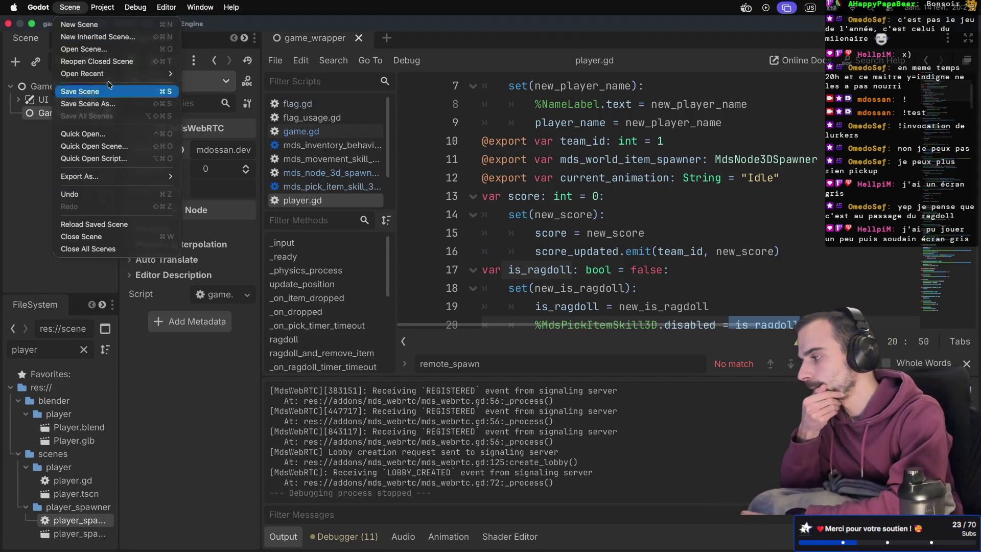
mouse_move(95, 4)
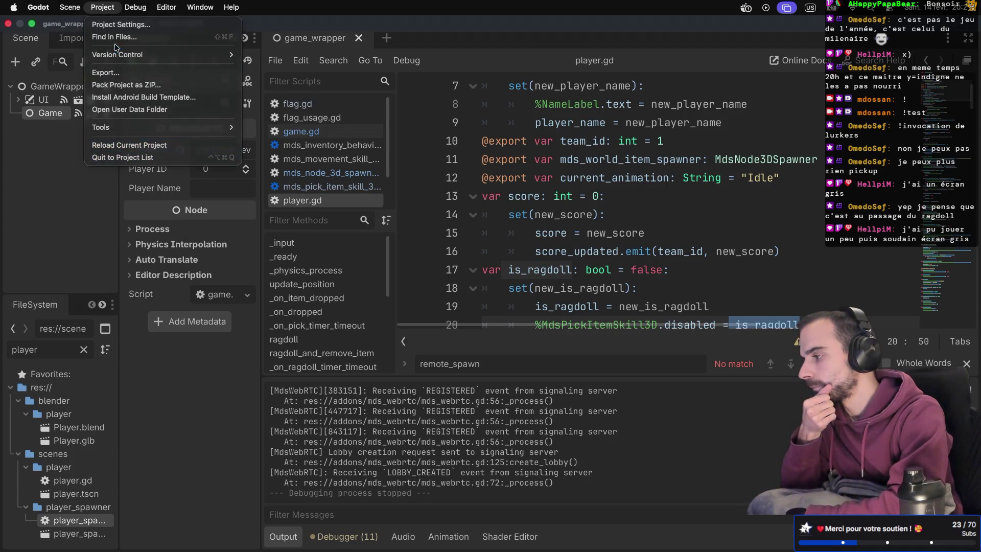
left_click(120, 76)
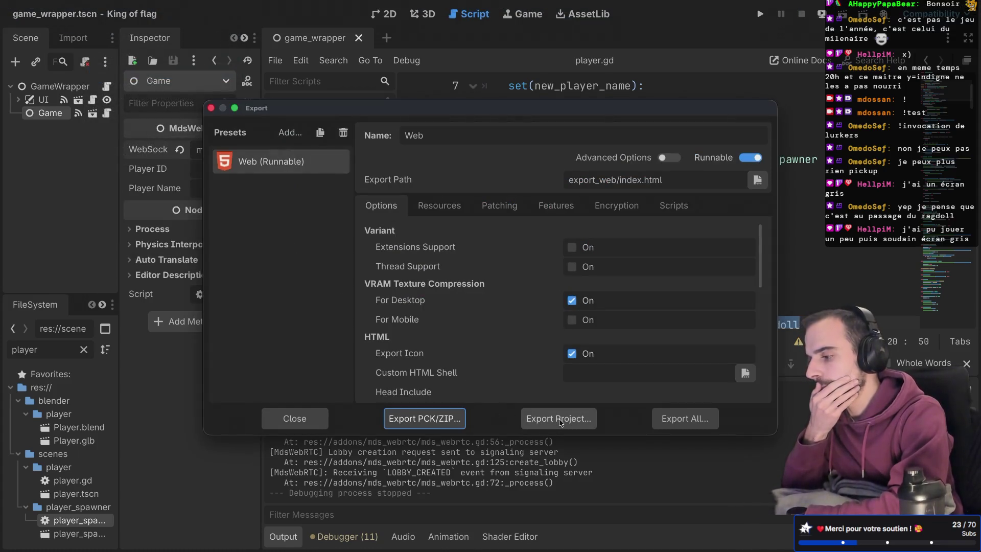
left_click(560, 422)
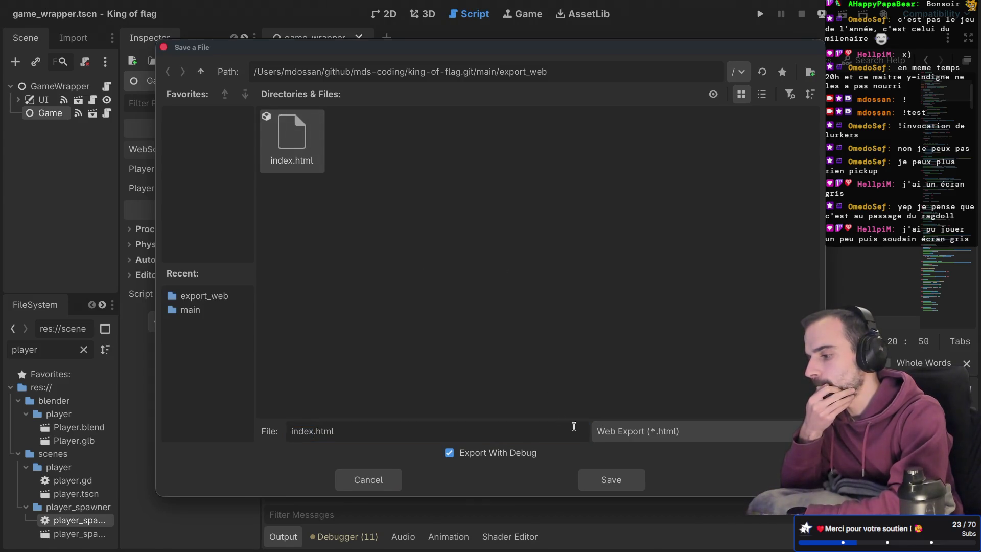
left_click(625, 483)
left_click(573, 294)
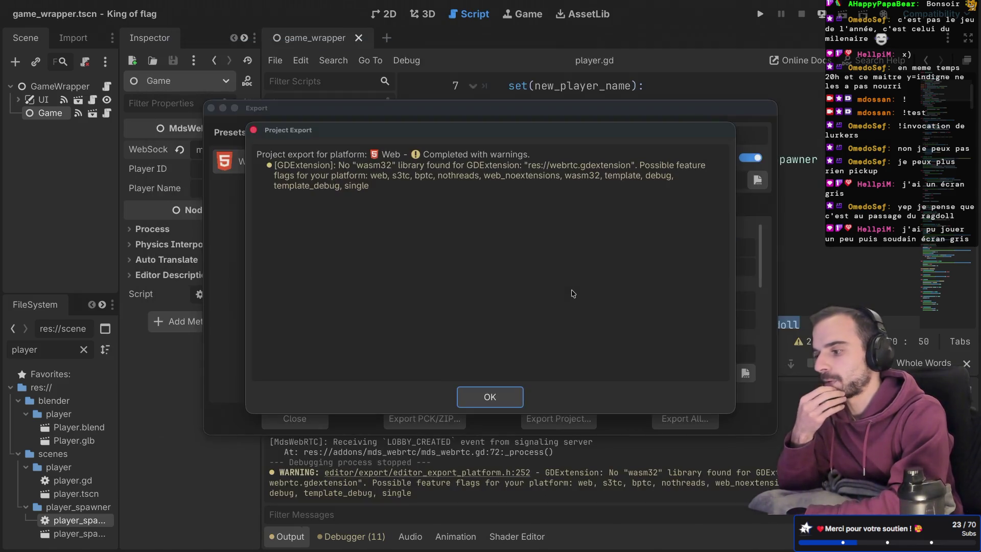
left_click(492, 399)
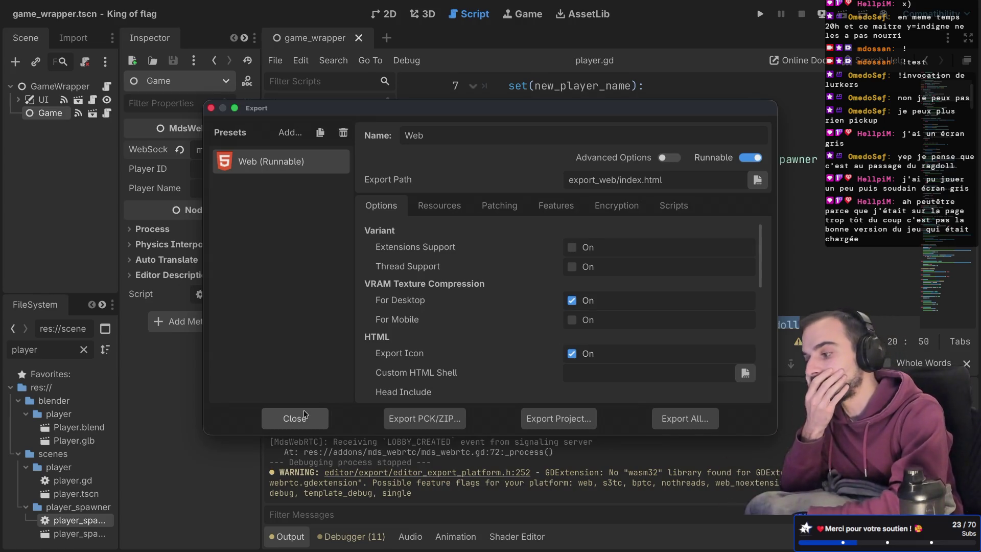
Re-export the Web build over index.html a second time, then switch to the browser.
mouse_move(405, 398)
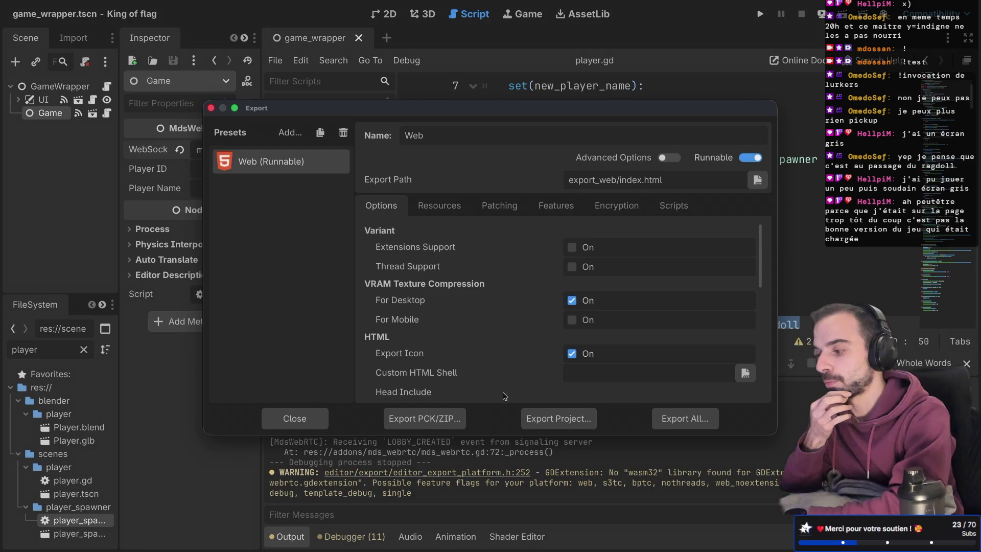
mouse_move(501, 399)
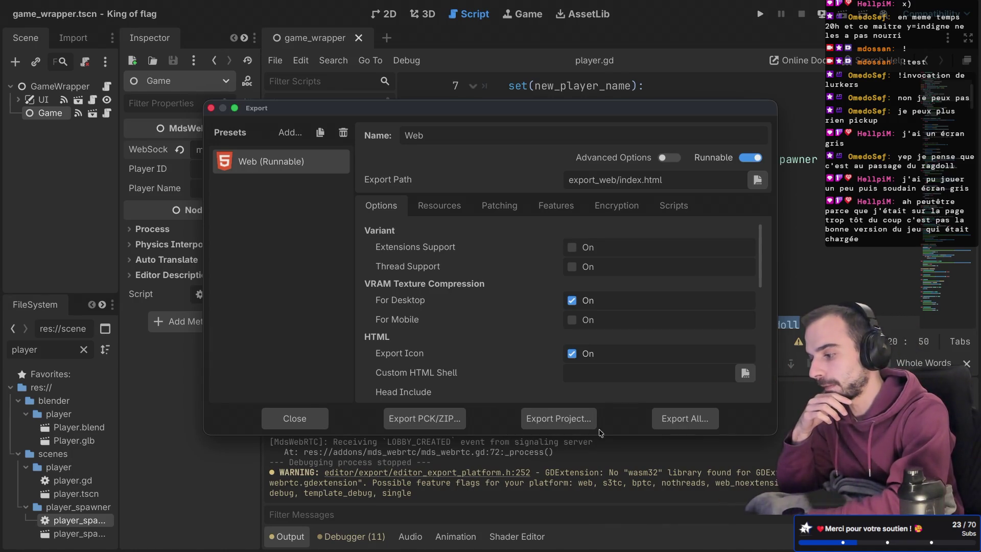
left_click(566, 419)
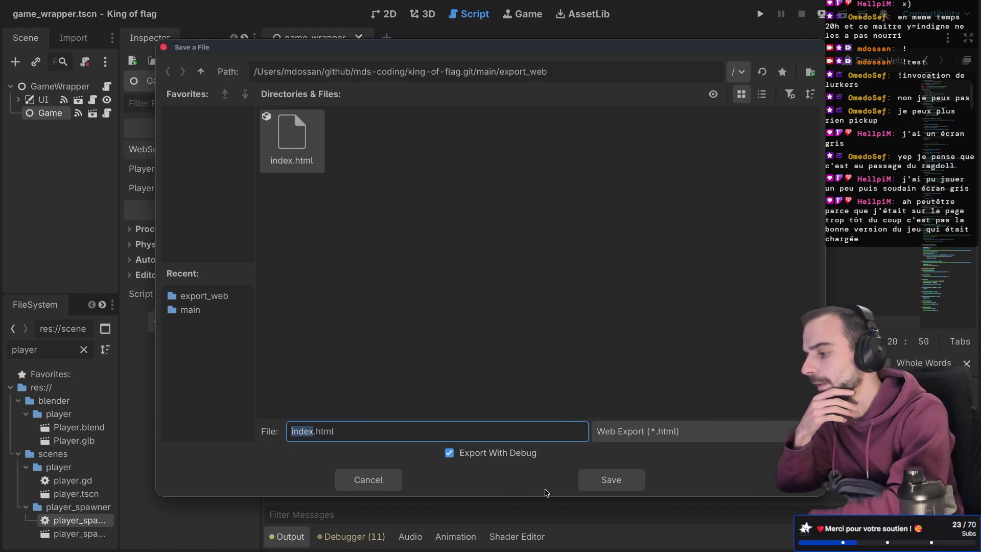
left_click(610, 480)
left_click(566, 299)
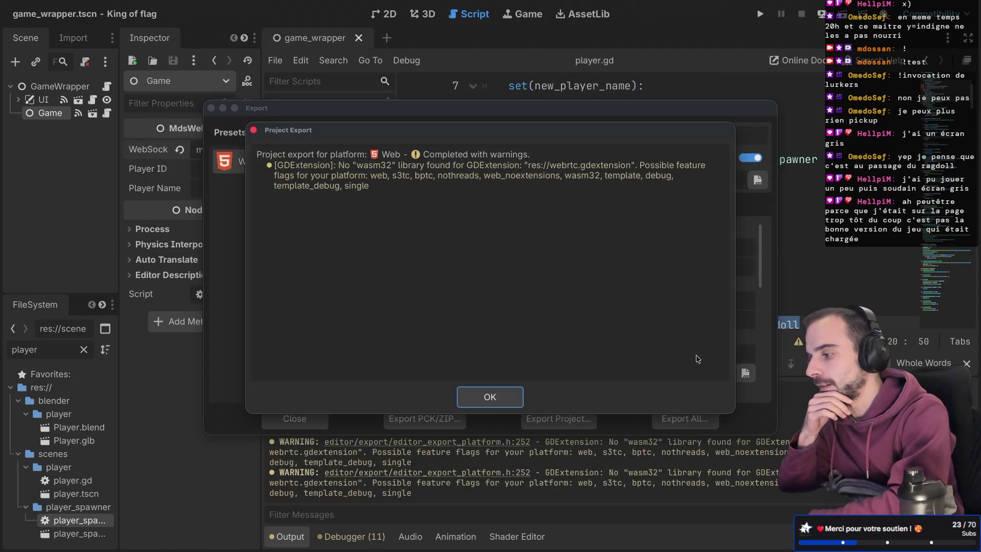
left_click(513, 392)
key("ctrl+Right")
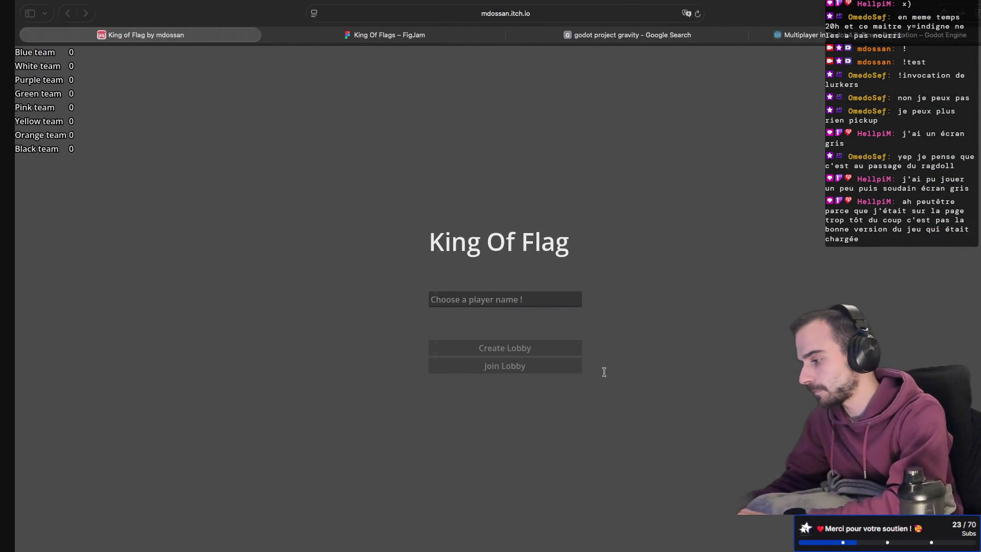
Rebuild game.zip from the fresh export by rerunning 'rm -rf game.zip' and 'zip game.zip *'.
key("ctrl+Left")
key("ctrl+Left")
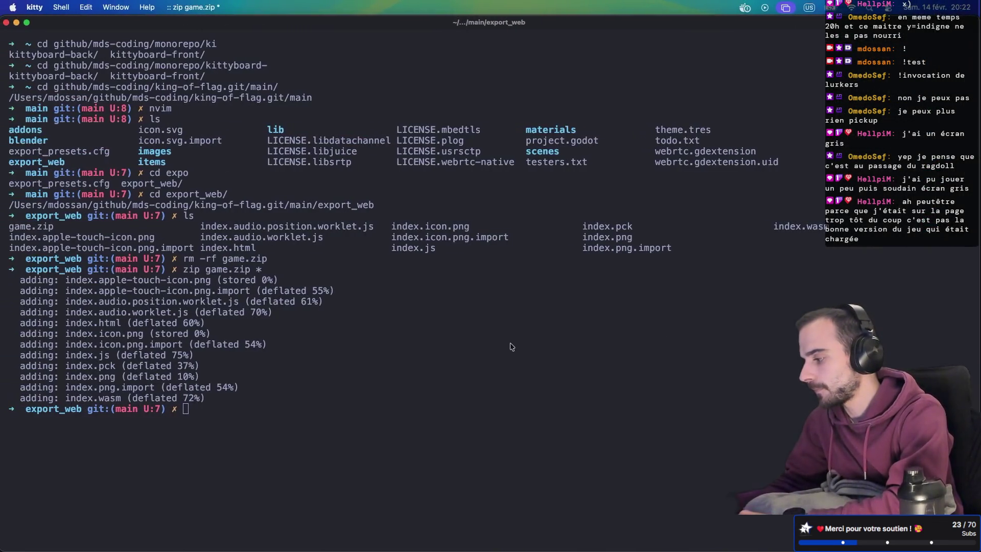
key("Up")
key("Up")
key("Return")
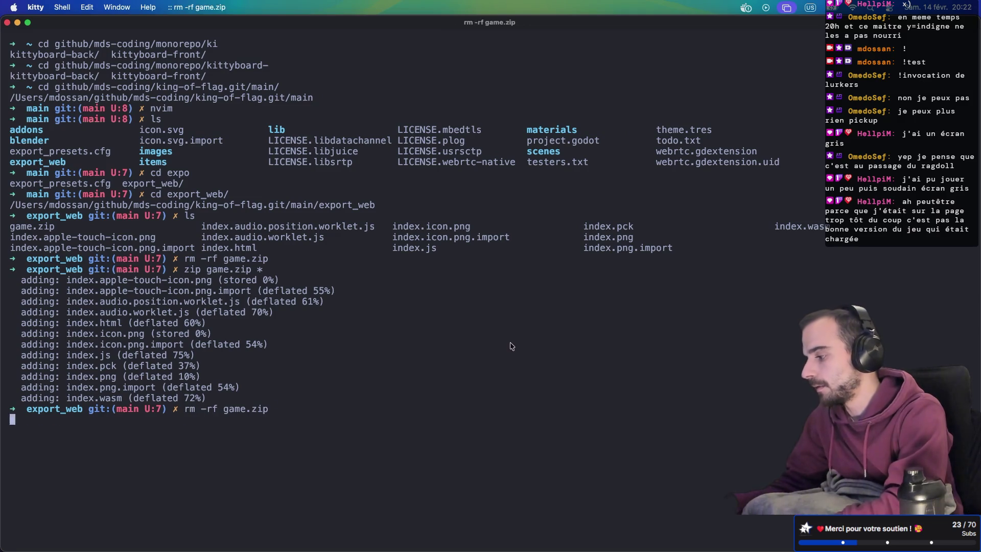
key("Up")
key("Up")
key("Return")
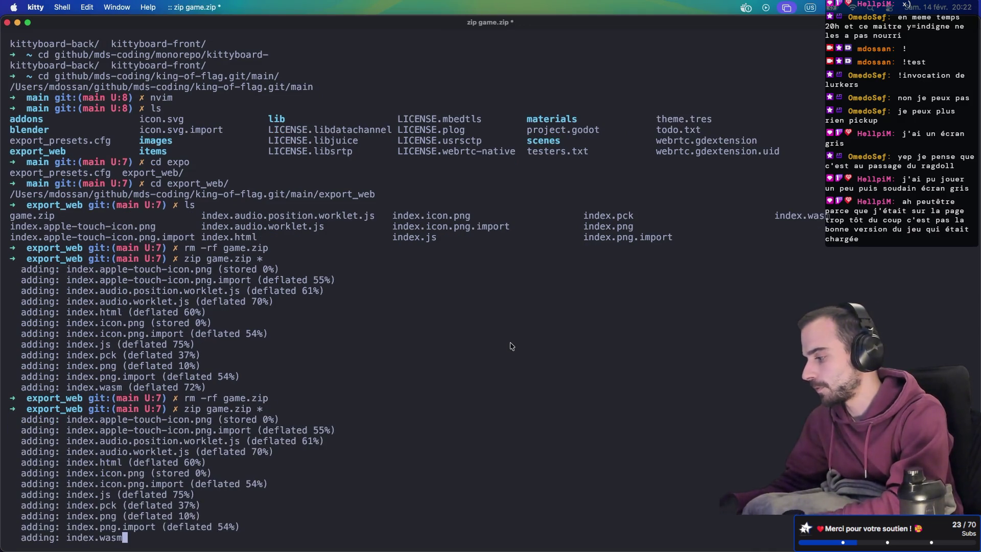
key("ctrl+Right")
key("ctrl+Right")
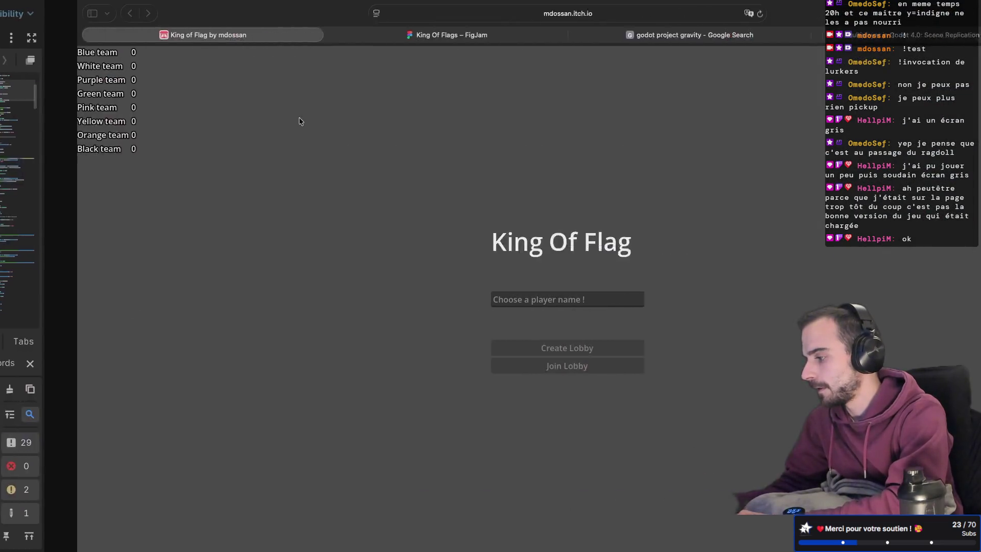
Upload the new game.zip build on the itch.io Edit game page.
left_click(53, 14)
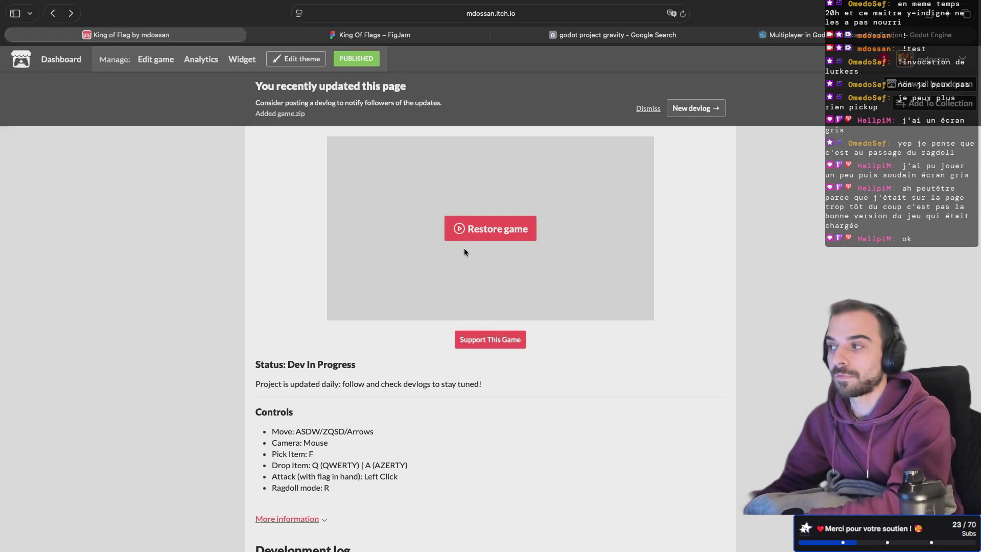
left_click(155, 63)
scroll(353, 317, "left", 5)
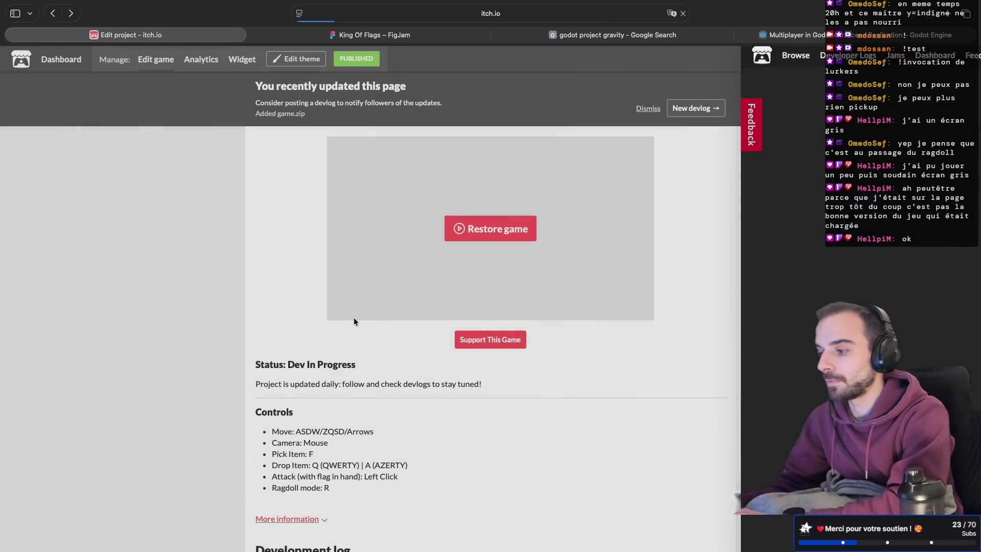
scroll(354, 317, "right", 5)
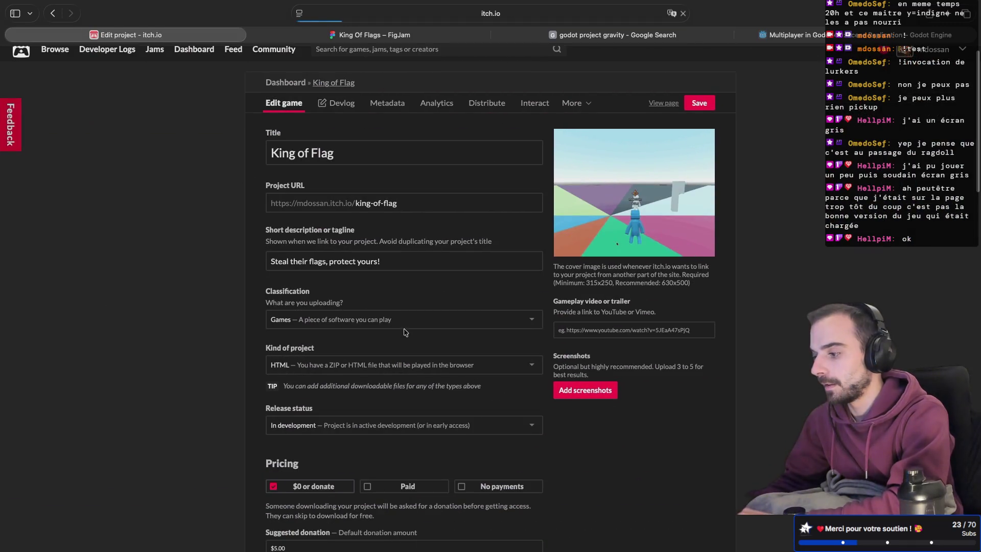
scroll(404, 332, "down", 5)
scroll(331, 367, "down", 3)
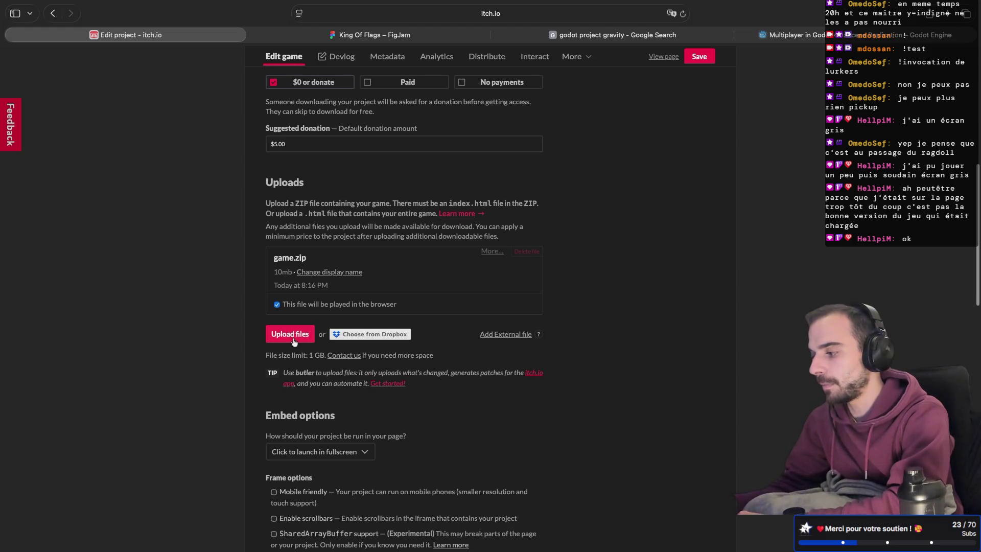
left_click(290, 334)
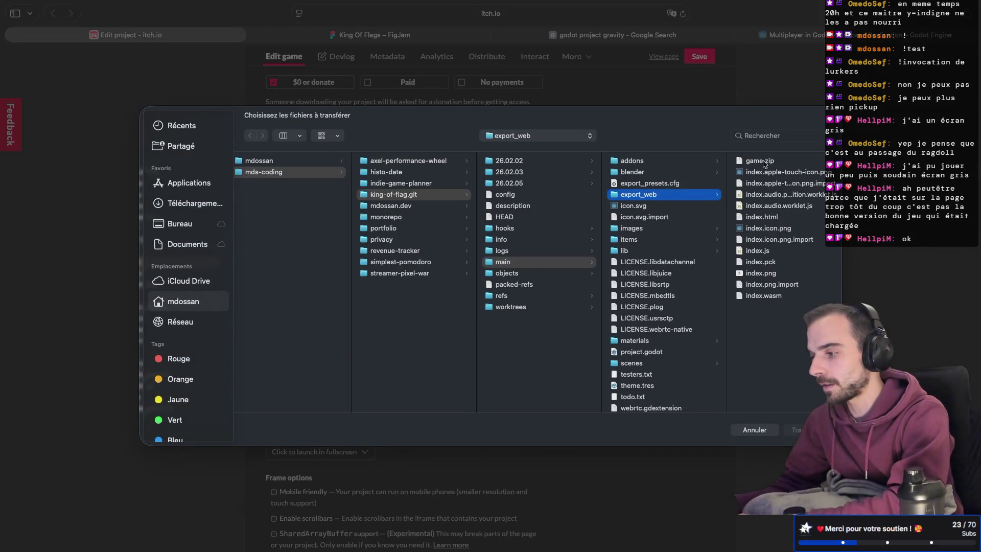
double_click(760, 161)
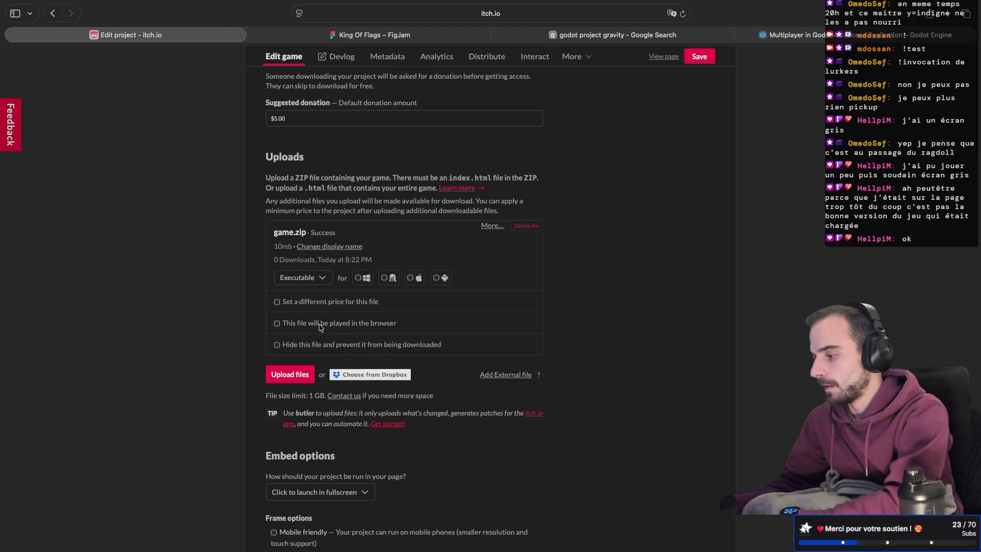
Save the game page settings and open the public King of Flag page.
scroll(486, 415, "down", 20)
left_click(286, 460)
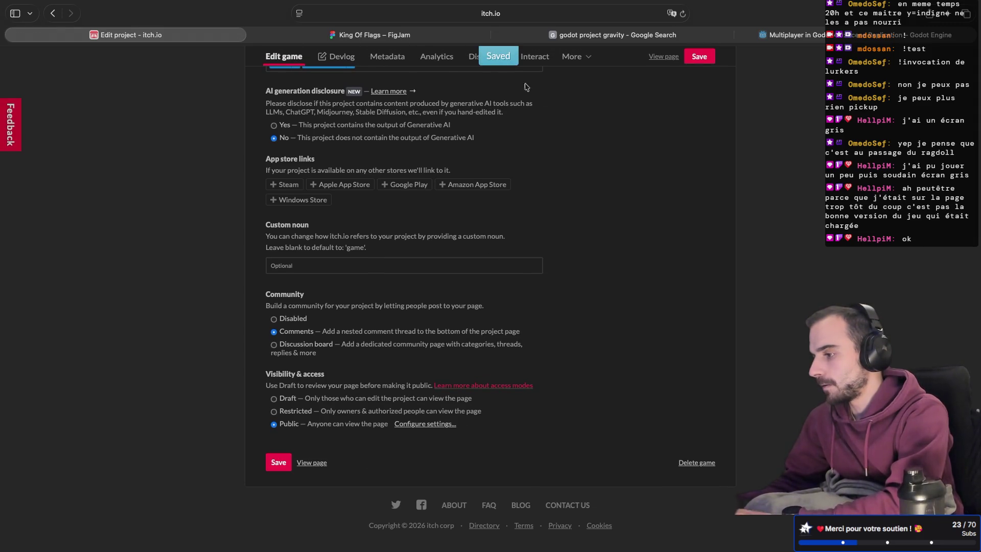
scroll(577, 132, "up", 10)
left_click(663, 56)
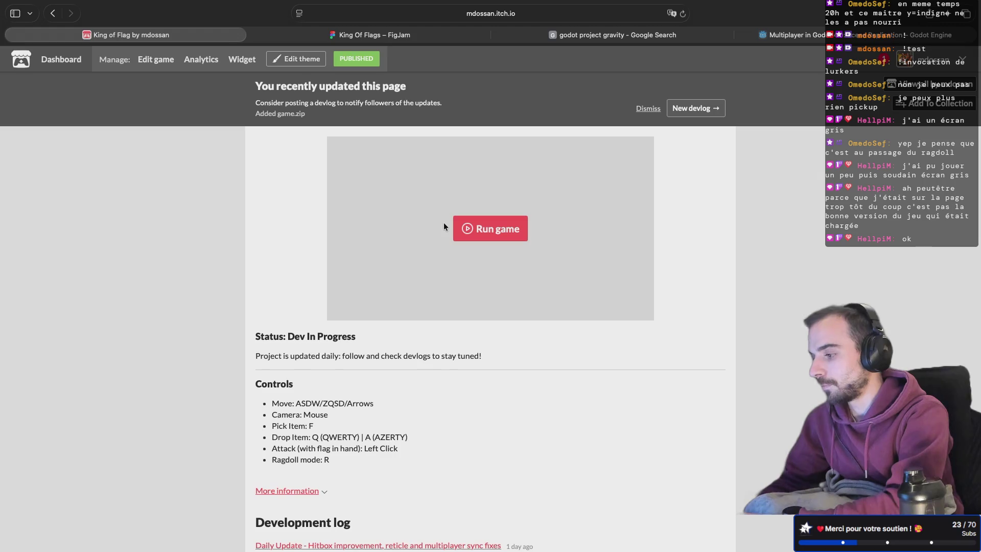
Run the King of Flag web build, enter the player name, and create a lobby.
left_click(474, 231)
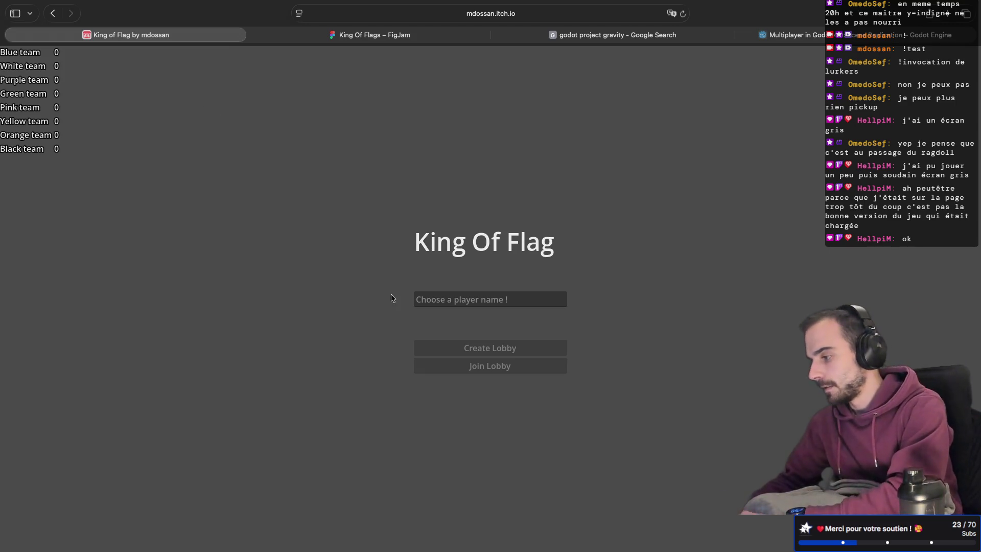
left_click(451, 299)
type("mdossan")
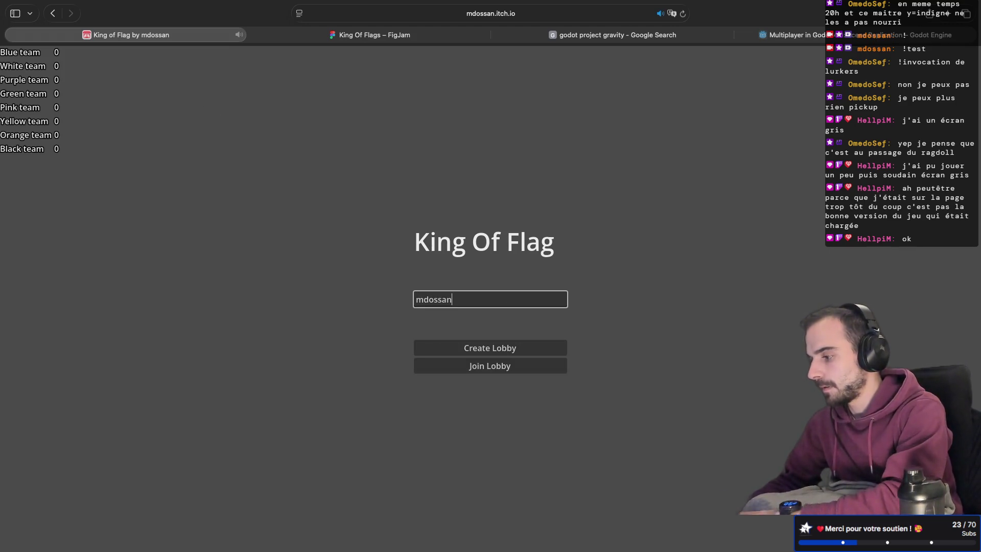
left_click(511, 349)
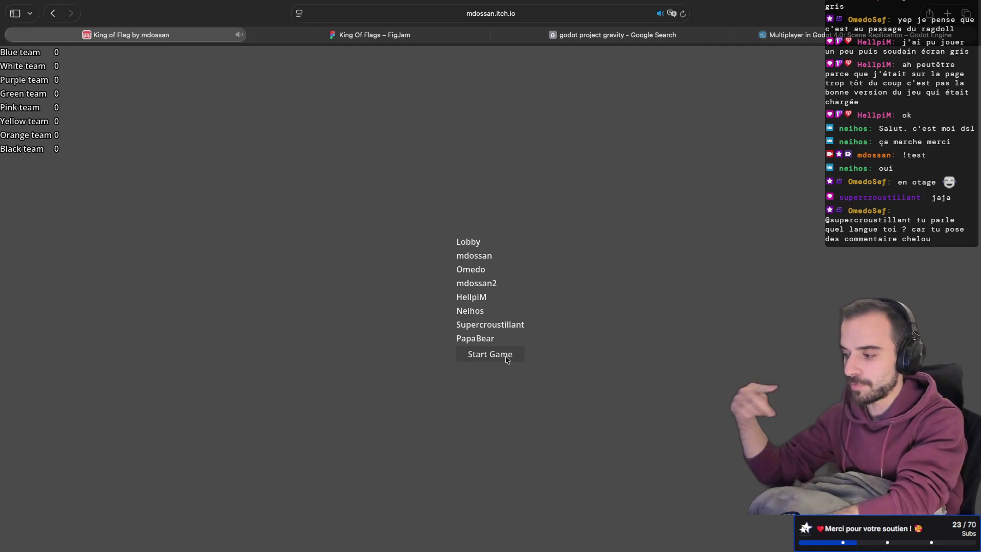
Start the game once the other online players have joined the lobby.
left_click(503, 356)
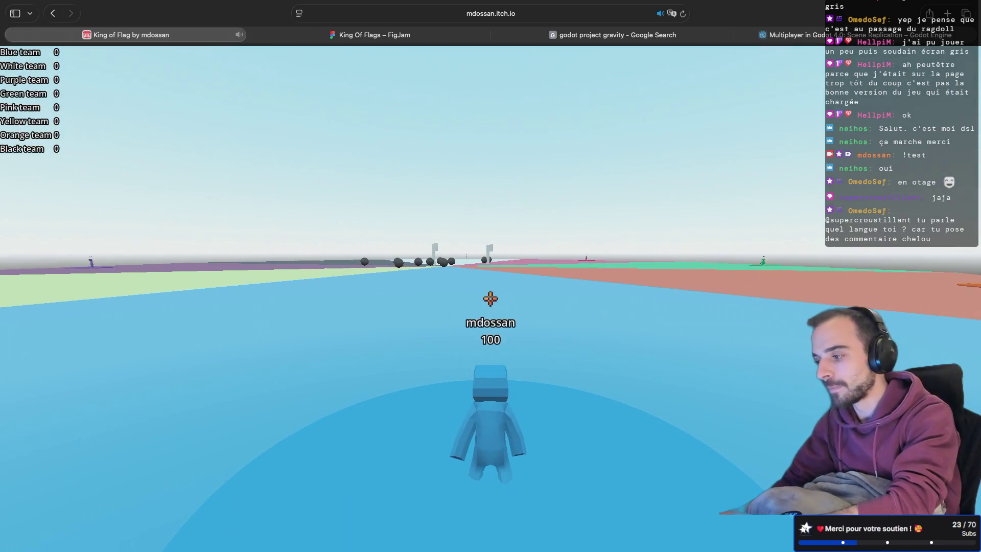
Start the match and run forward across the arena onto the grey zone.
left_click(449, 363)
key("w")
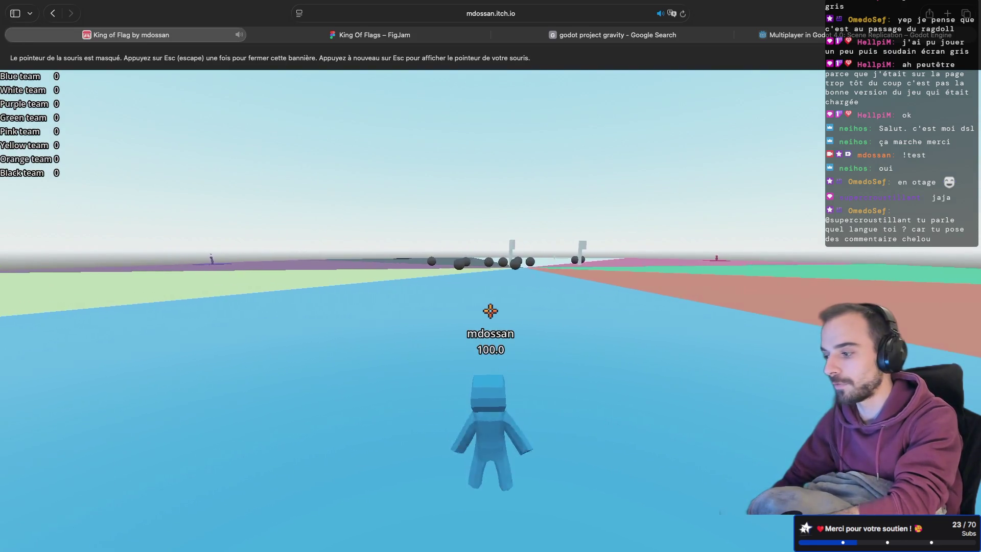
key("w")
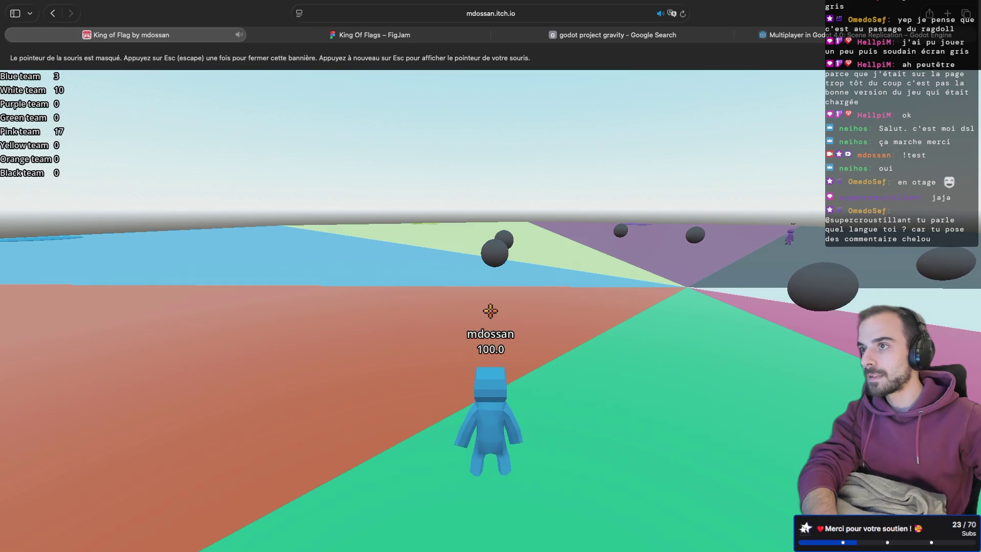
key("w")
key("a")
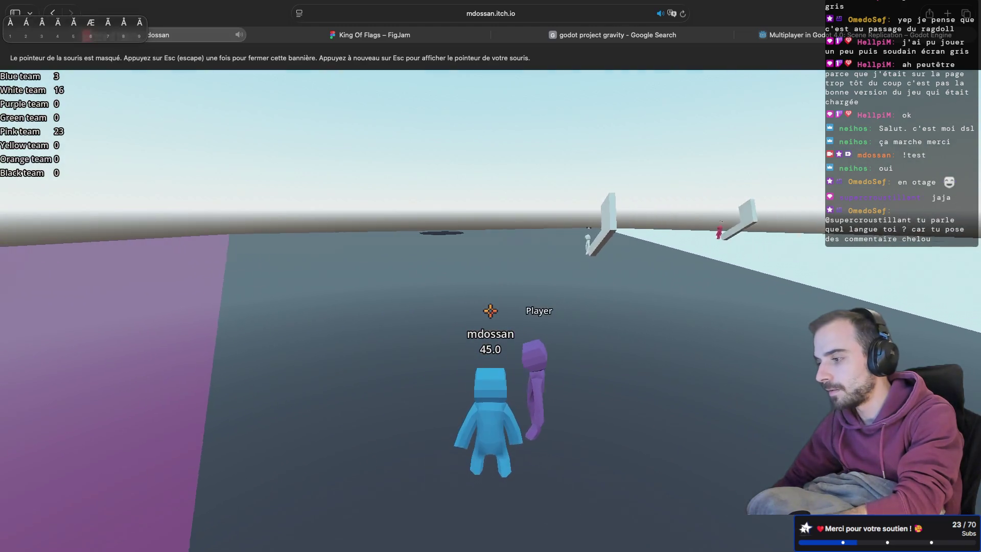
Run toward the flag through the pink and green area and onto the purple floor.
key("w")
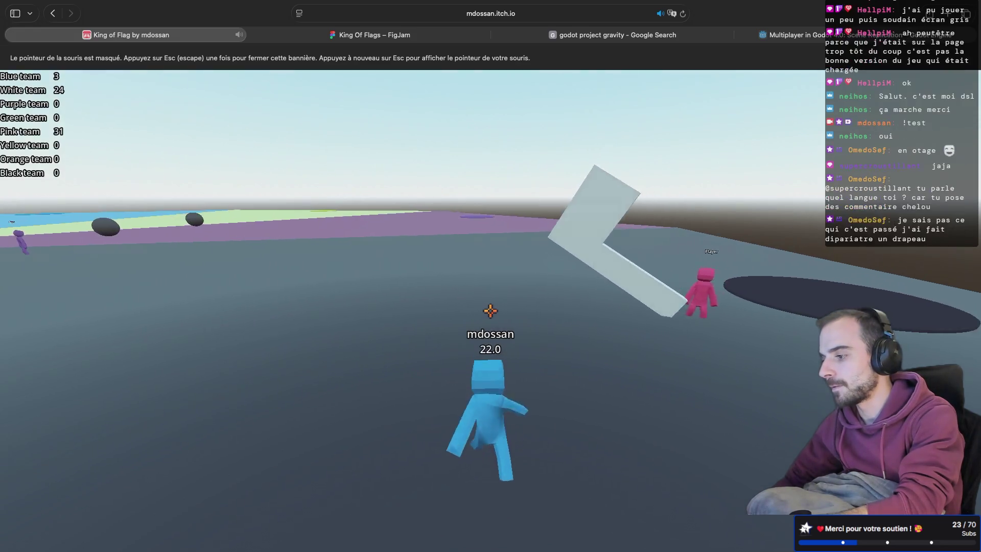
key("w")
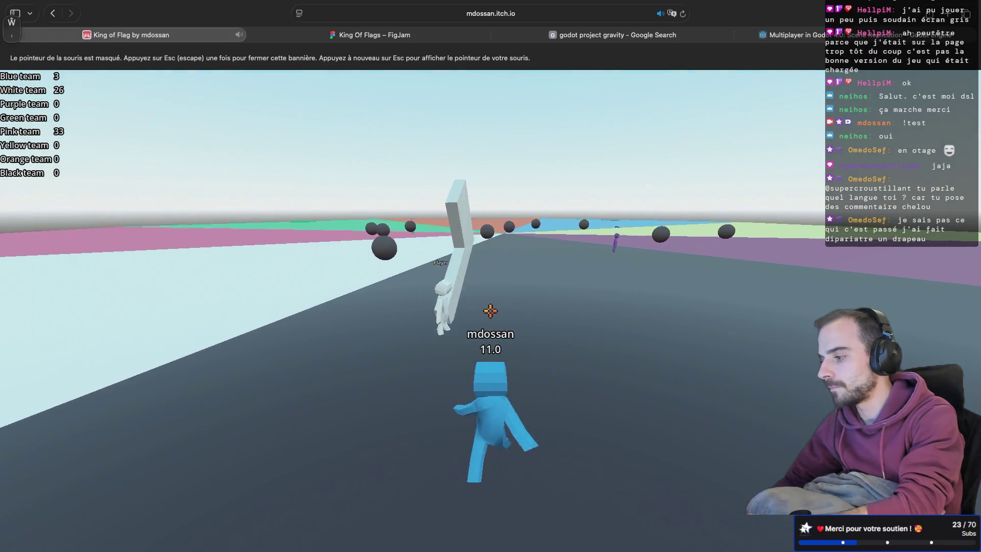
key("w")
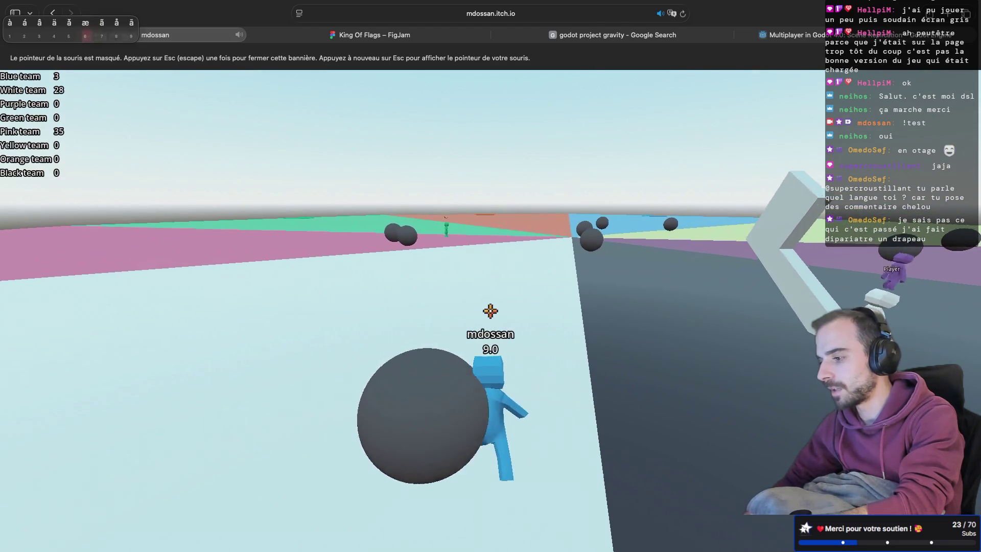
key("w")
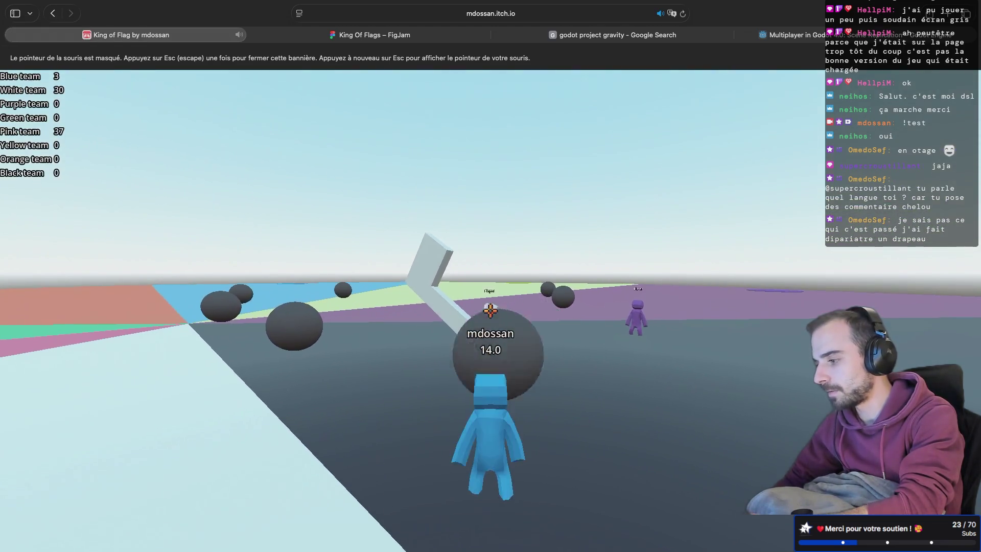
key("w")
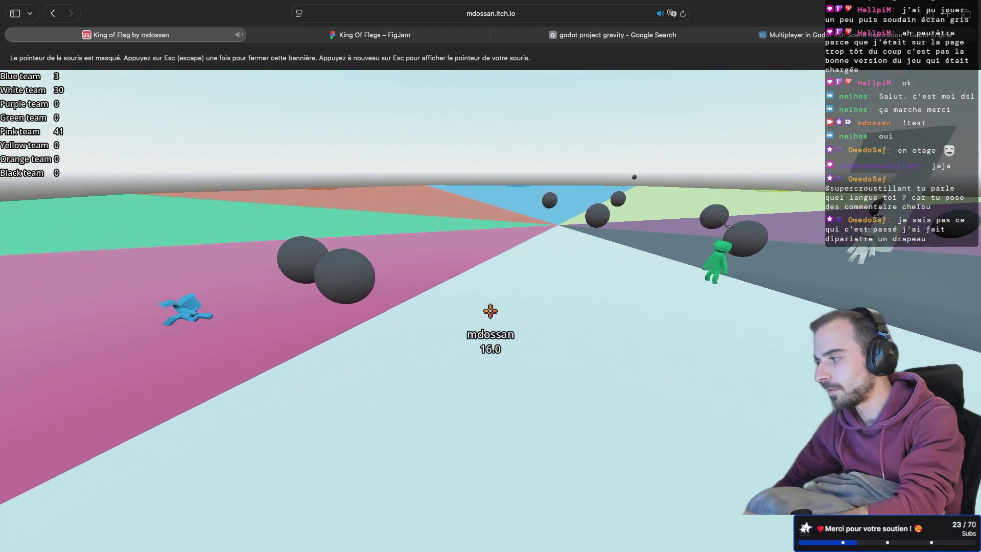
key("w")
key("w")
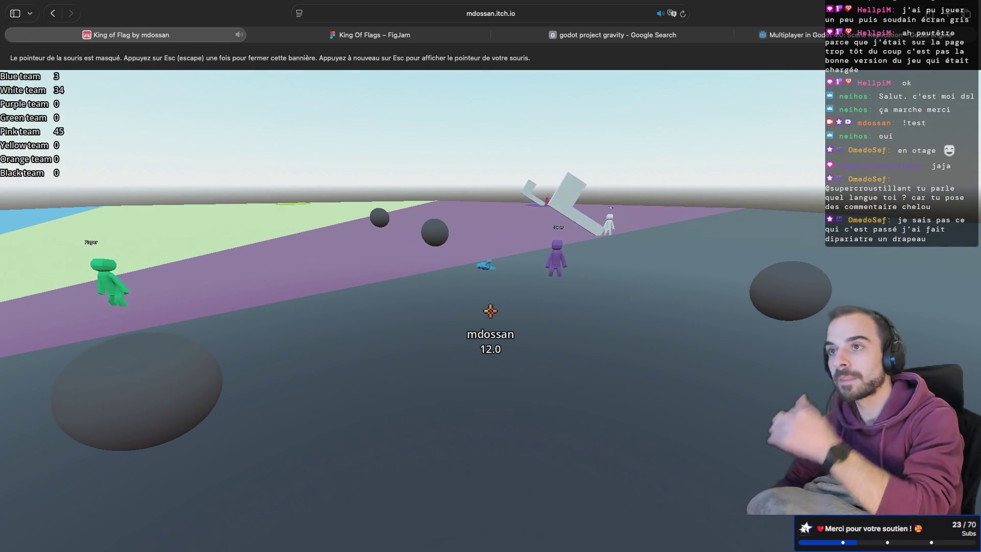
key("a")
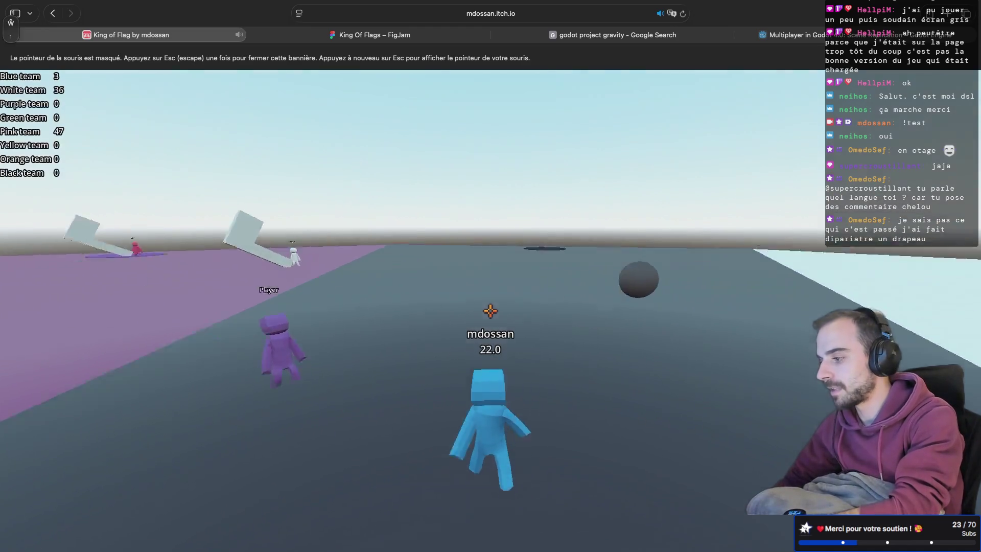
key("w")
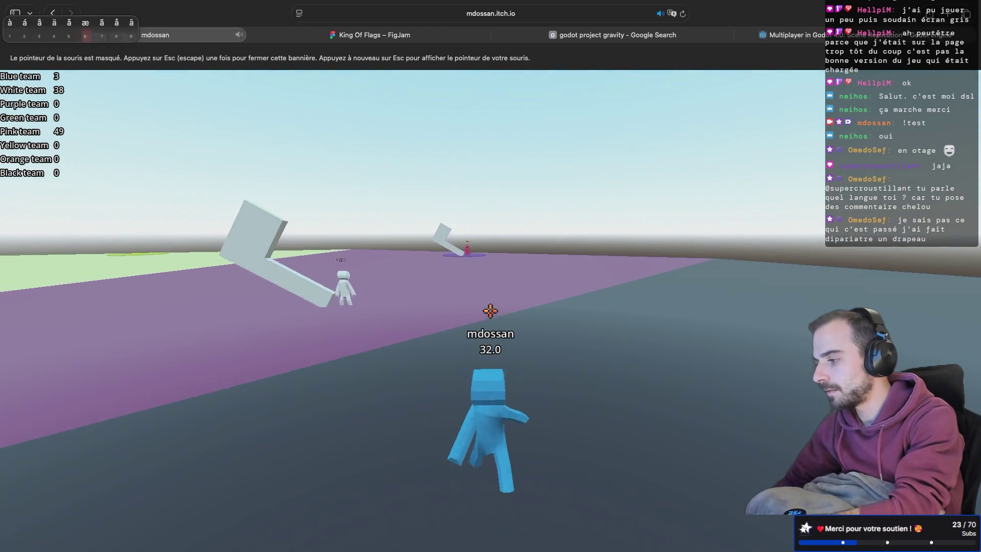
Keep running across the purple floor, then reload the page back to the title menu.
key("w")
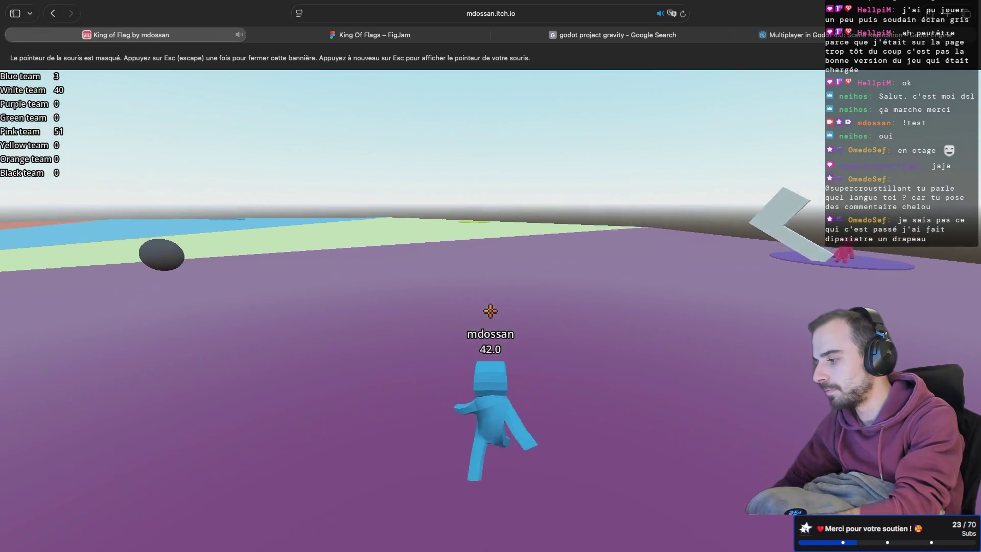
key("w")
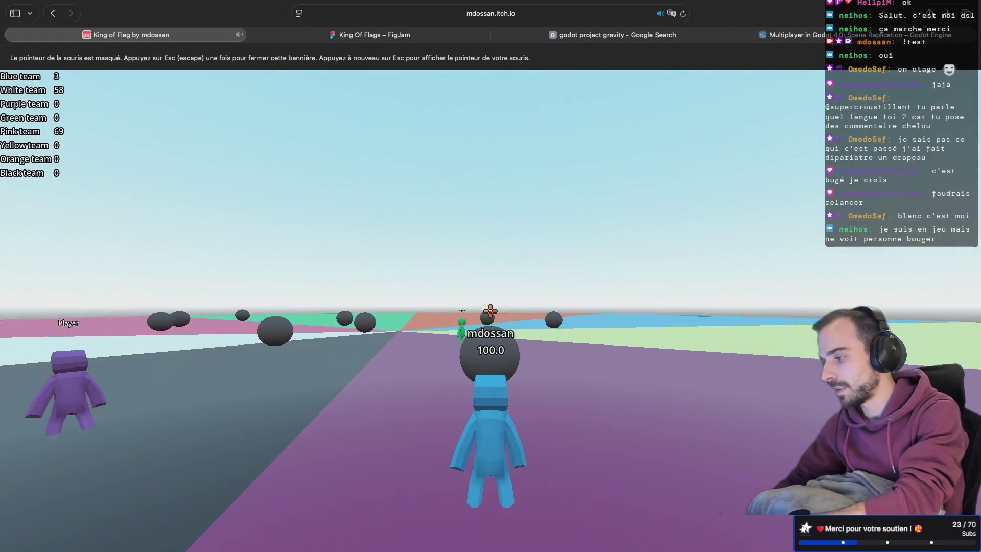
key("w")
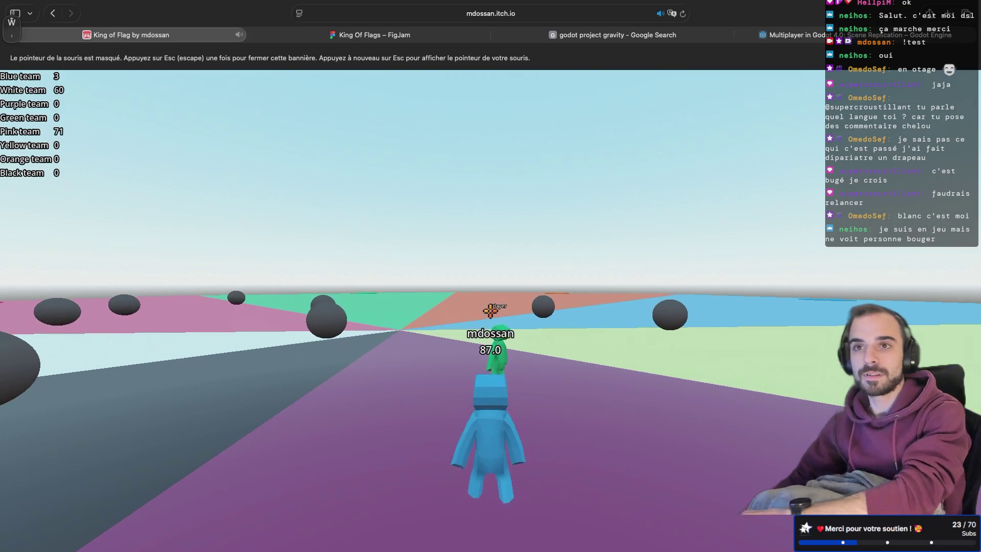
key("w")
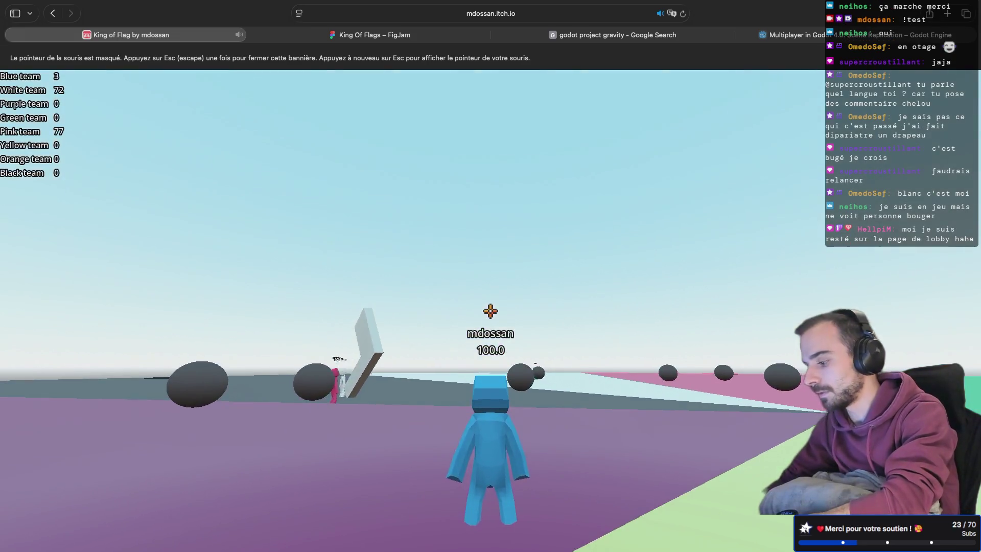
key("super+r")
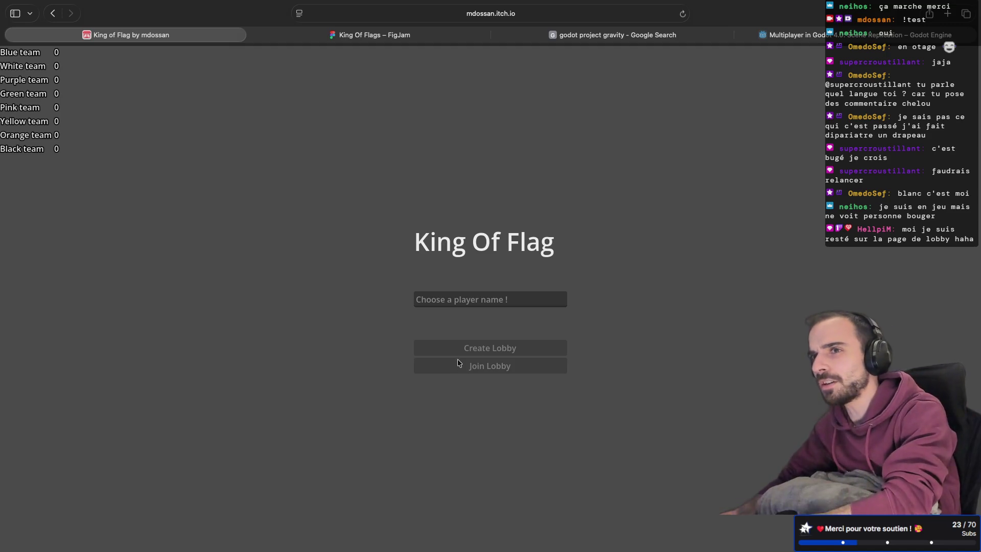
Enter a short player name, create a new lobby, and start the match once players join.
type("mdossan")
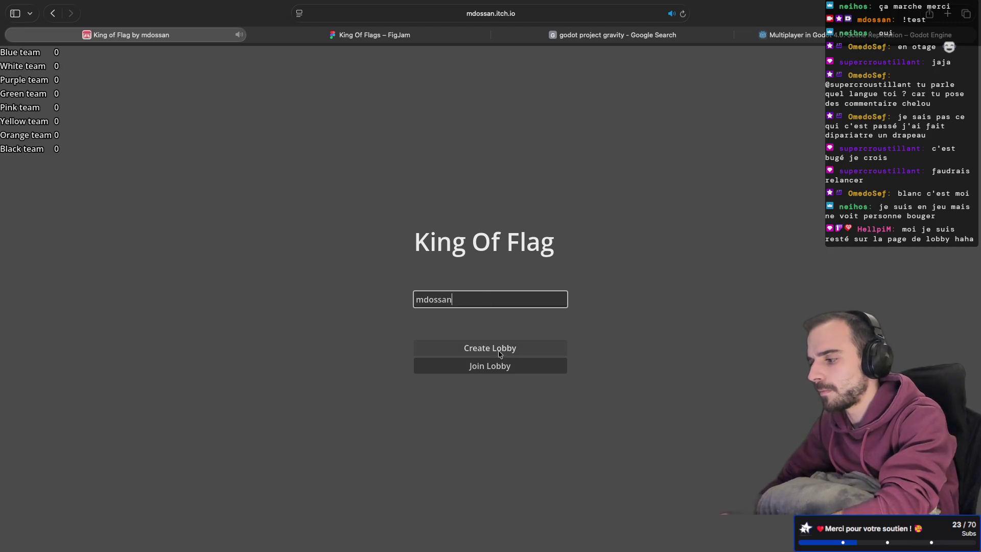
left_click(507, 348)
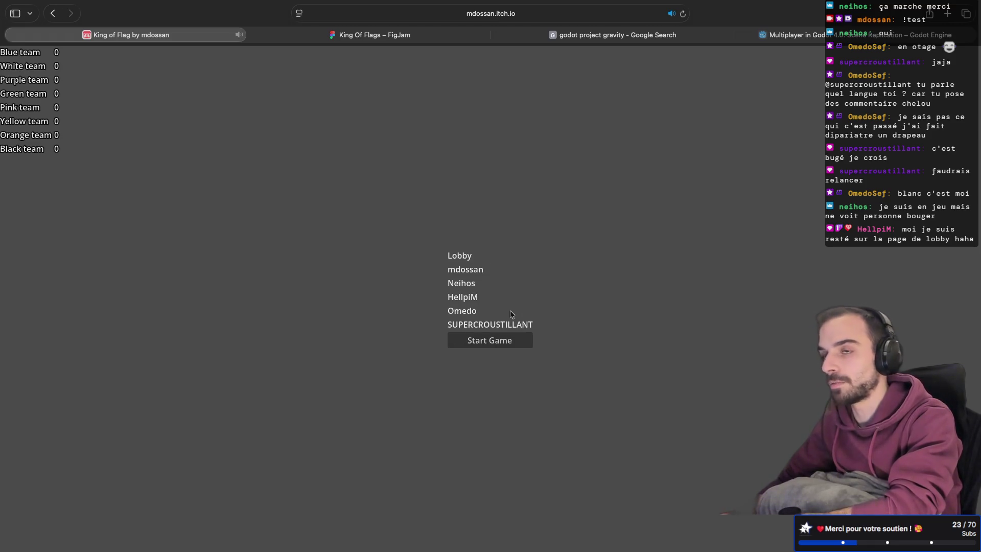
left_click(493, 342)
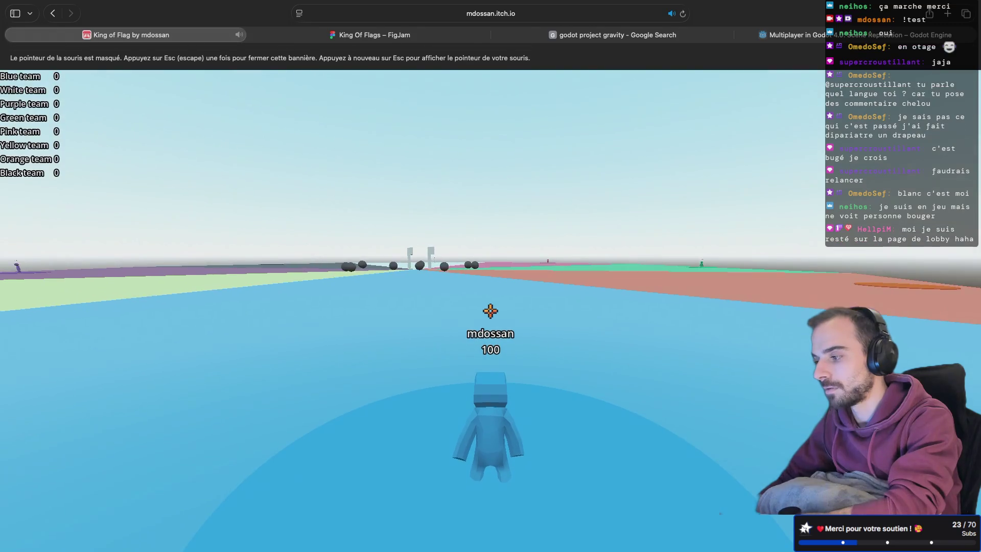
Run toward the flags across the green and blue zones, respawning along the way.
key("w")
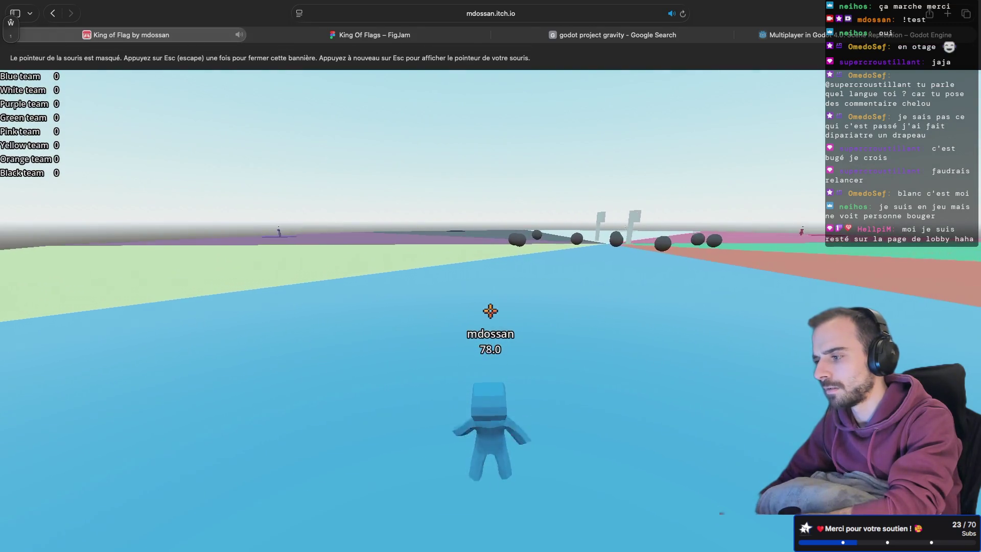
key("w")
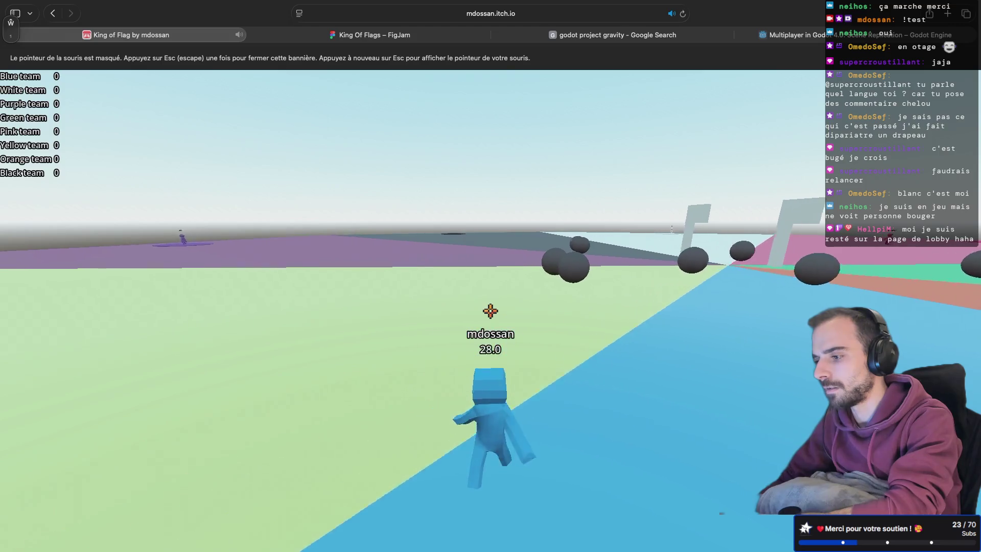
key("w")
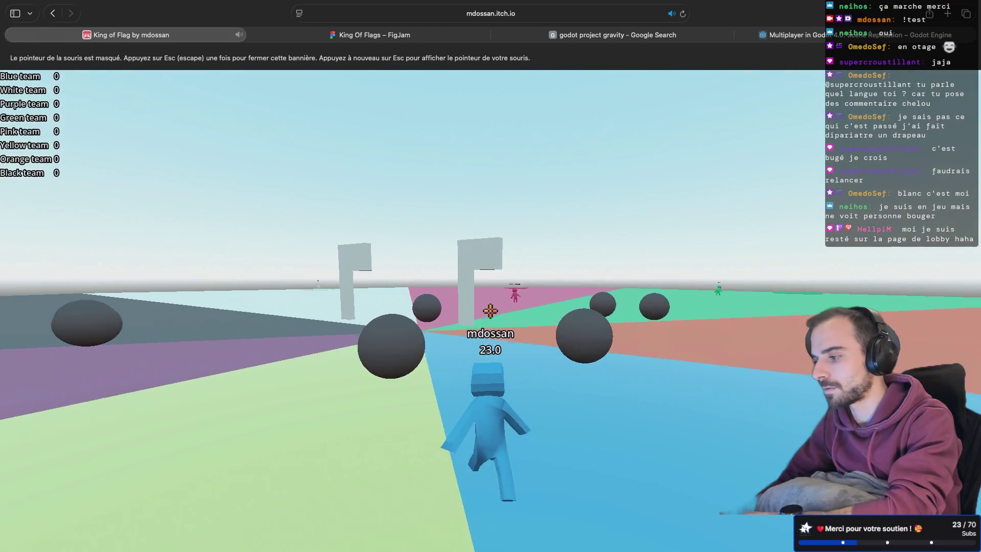
key("w")
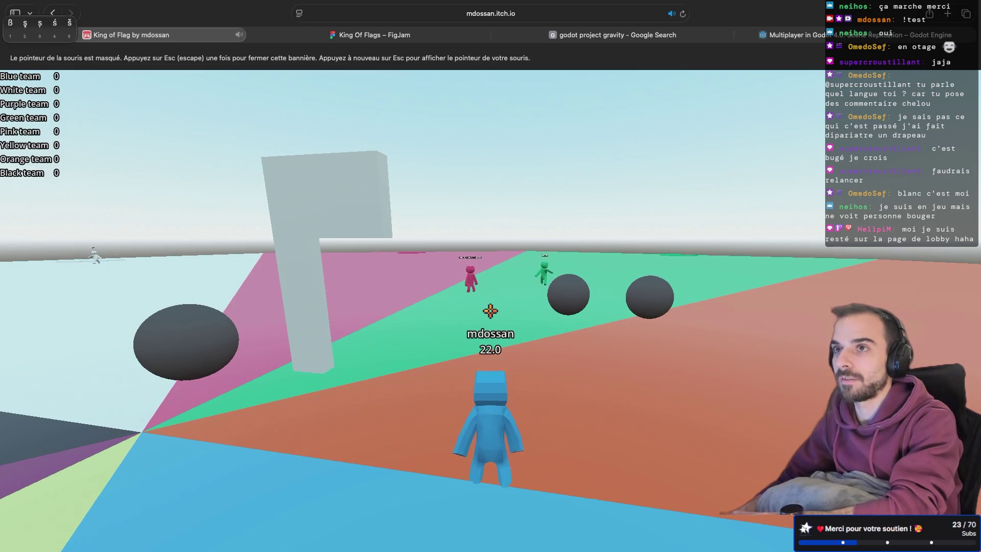
key("w")
key("w")
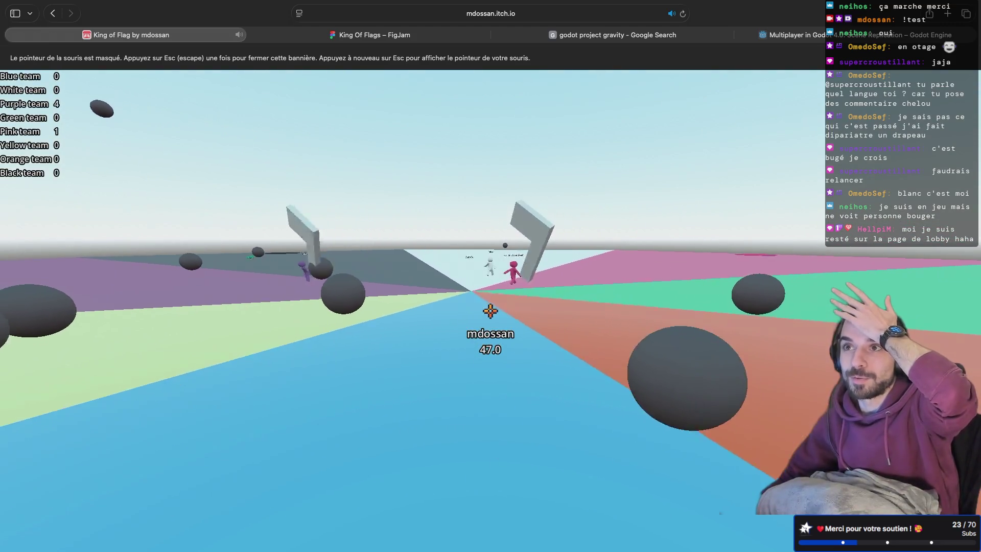
key("w")
key("w")
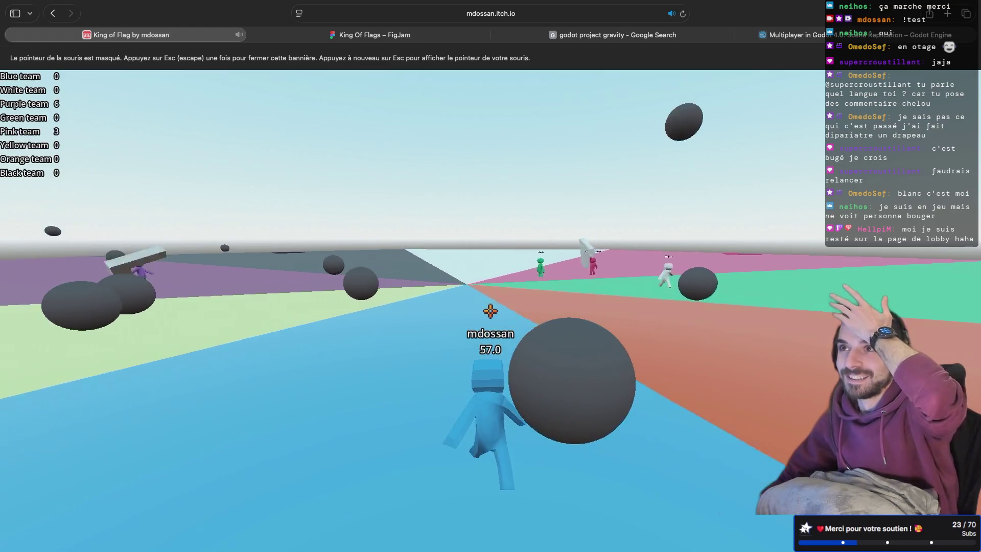
key("w")
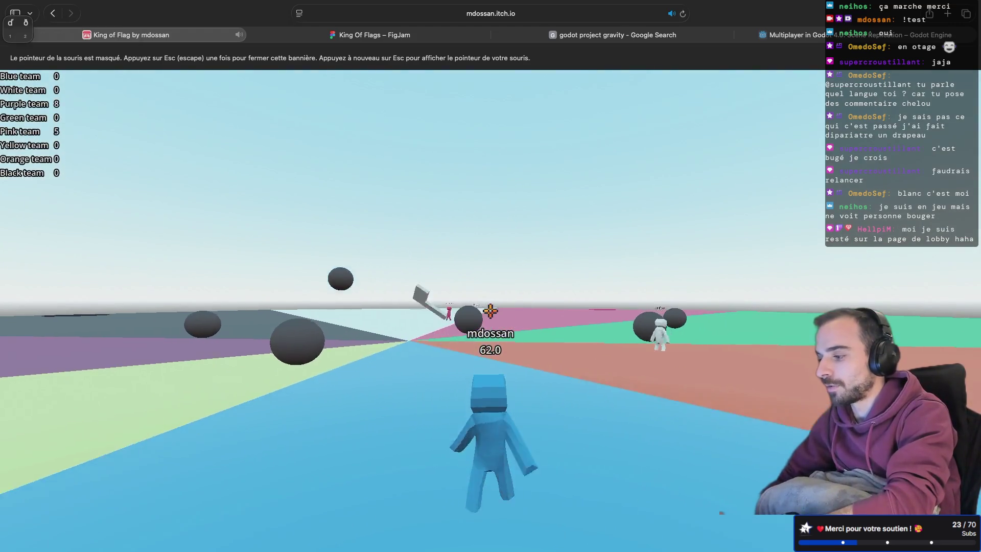
Chase the pink player across the floor sectors, then release the pointer and exit full screen.
key("w")
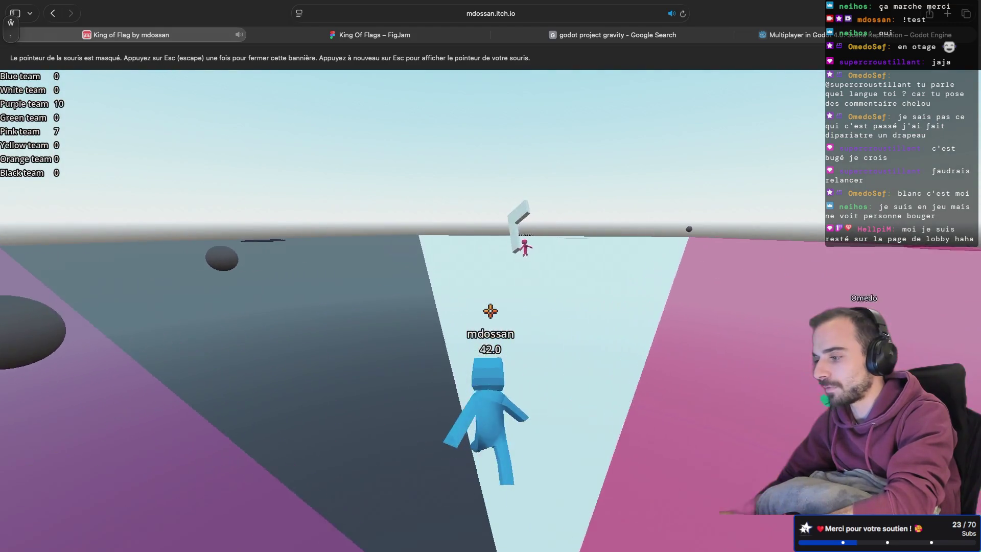
key("w")
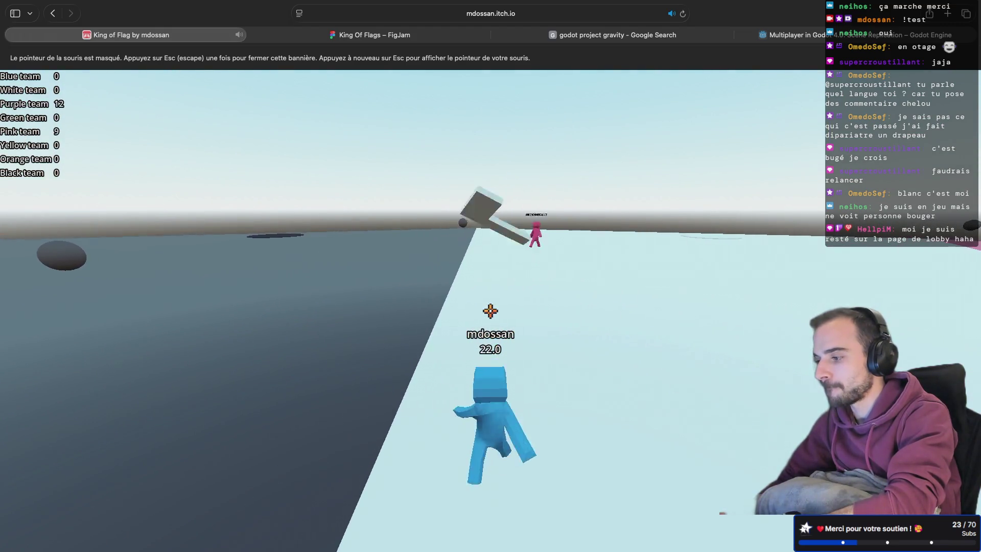
key("w")
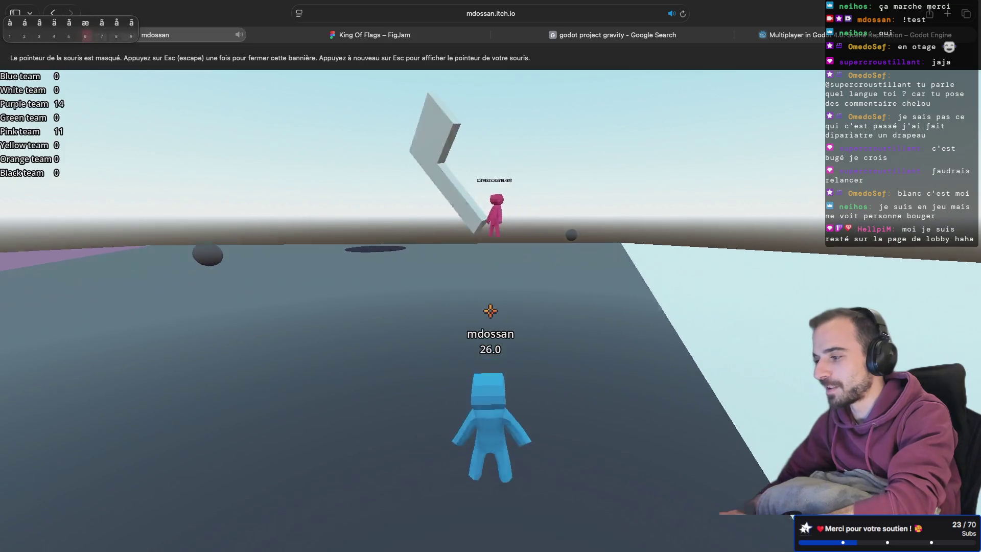
key("w")
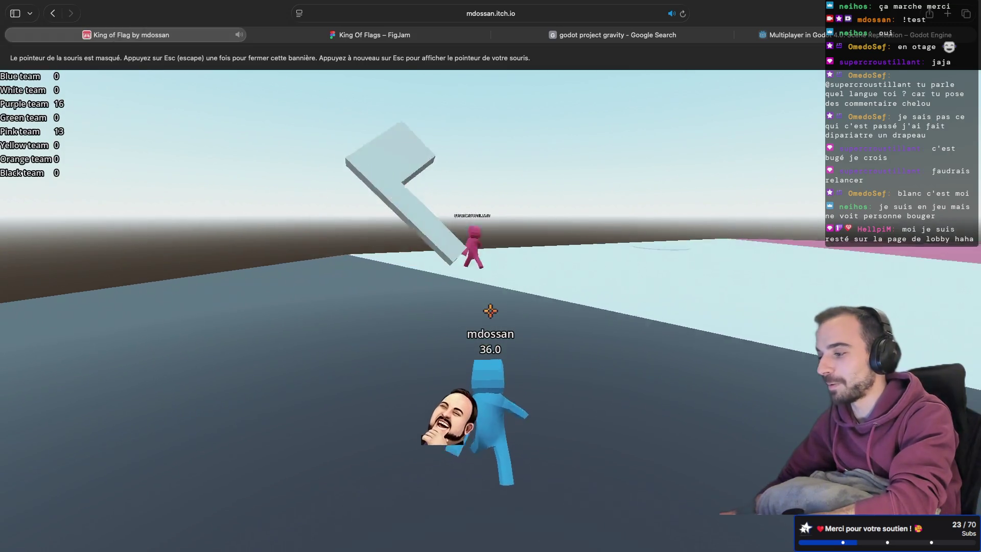
key("w")
key("w")
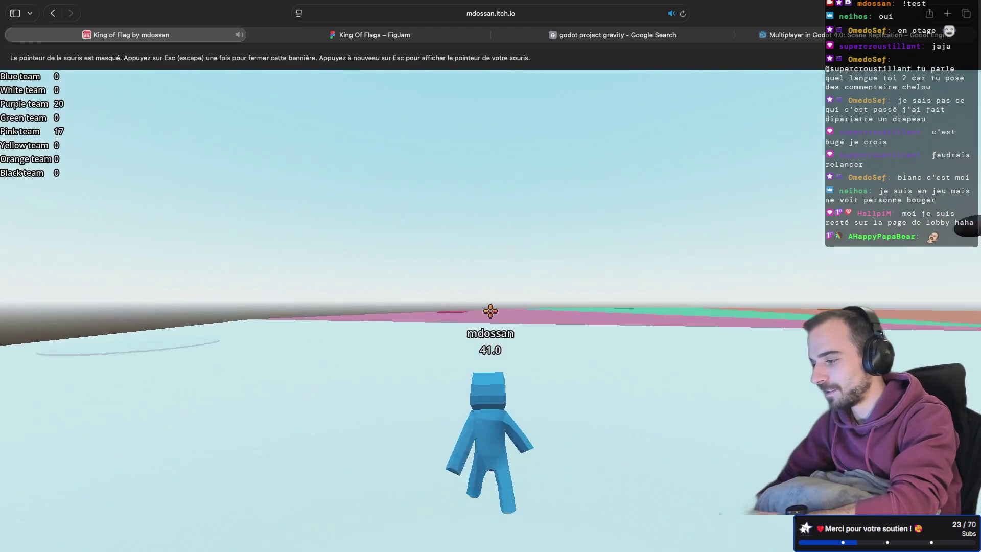
key("w")
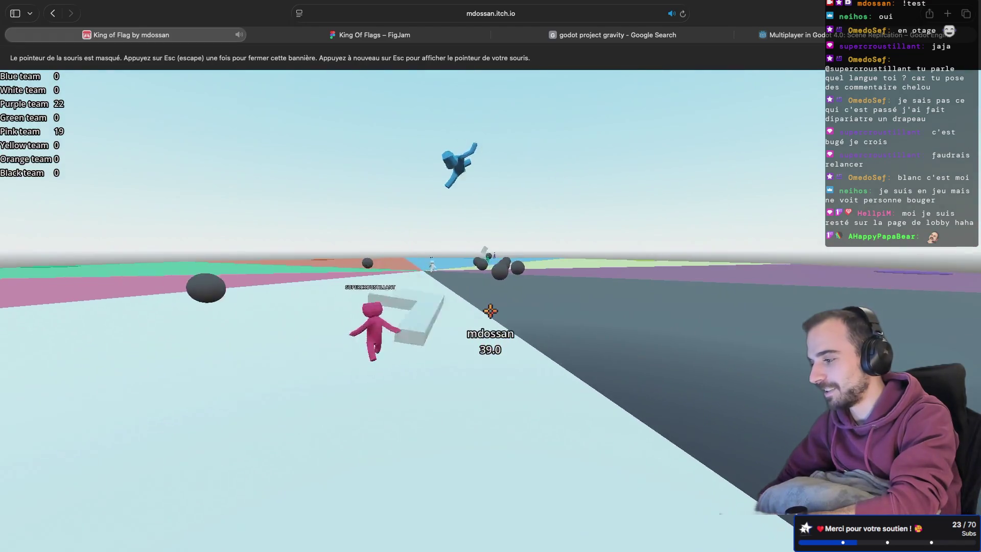
key("w")
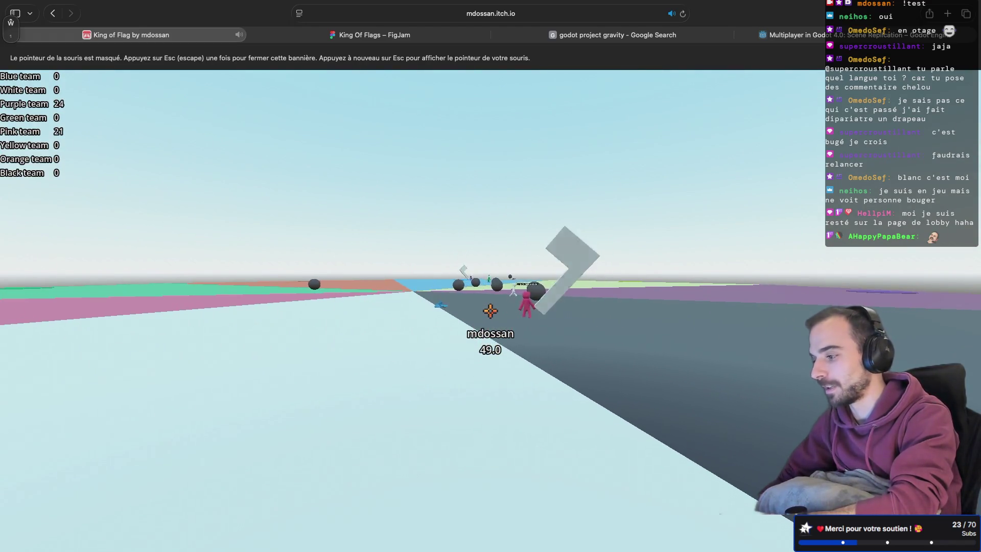
key("w")
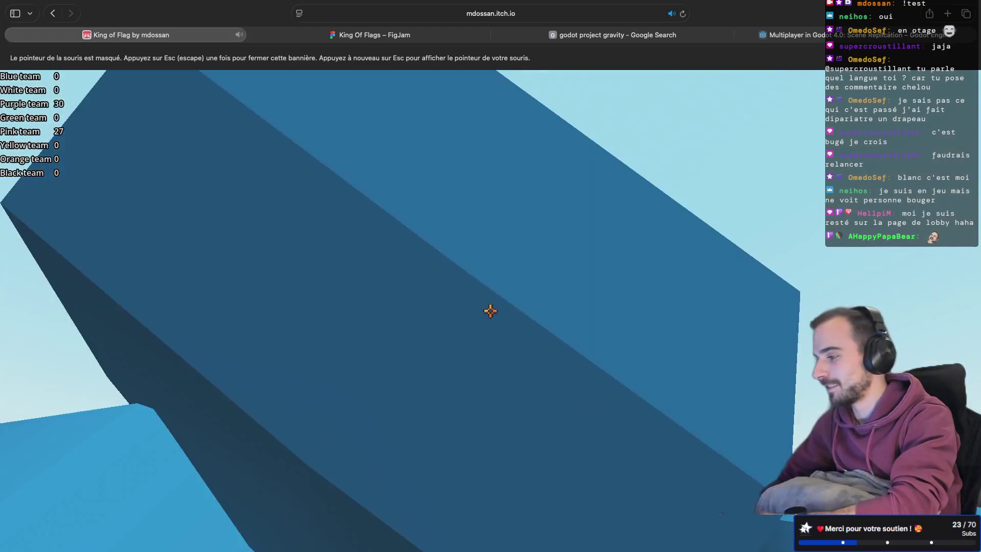
key("Escape")
key("Escape")
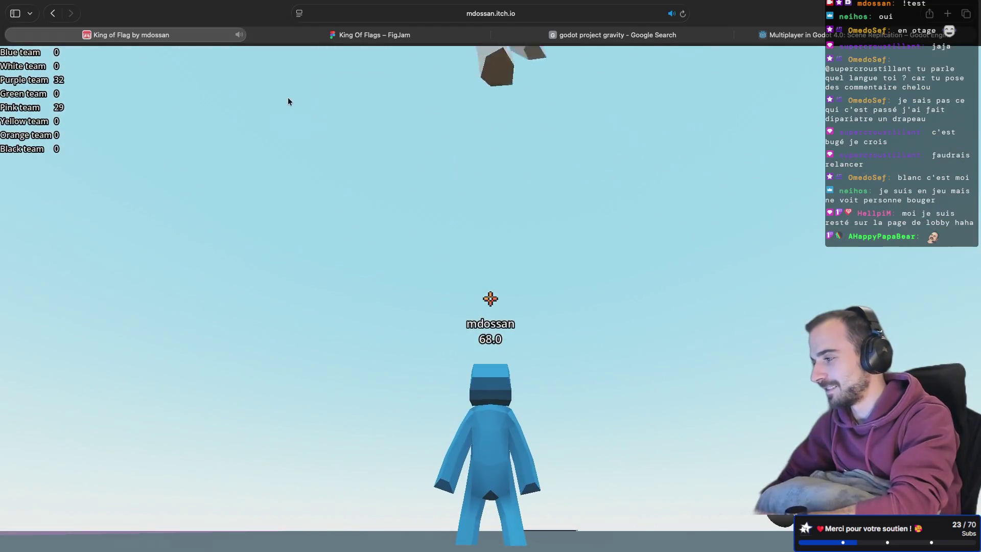
left_click(42, 29)
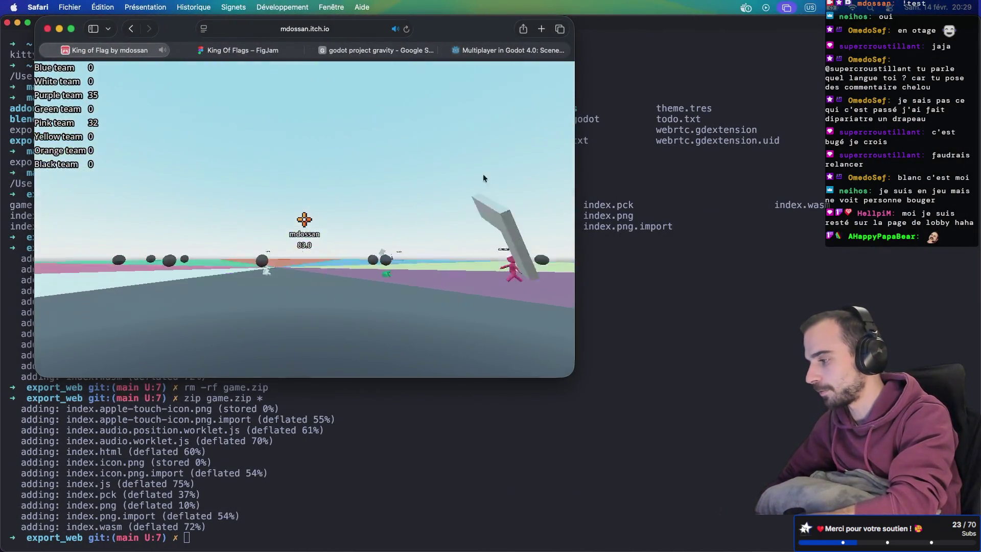
Lock the pointer back into the windowed game and resume moving the character forward.
left_click(501, 173)
key("w")
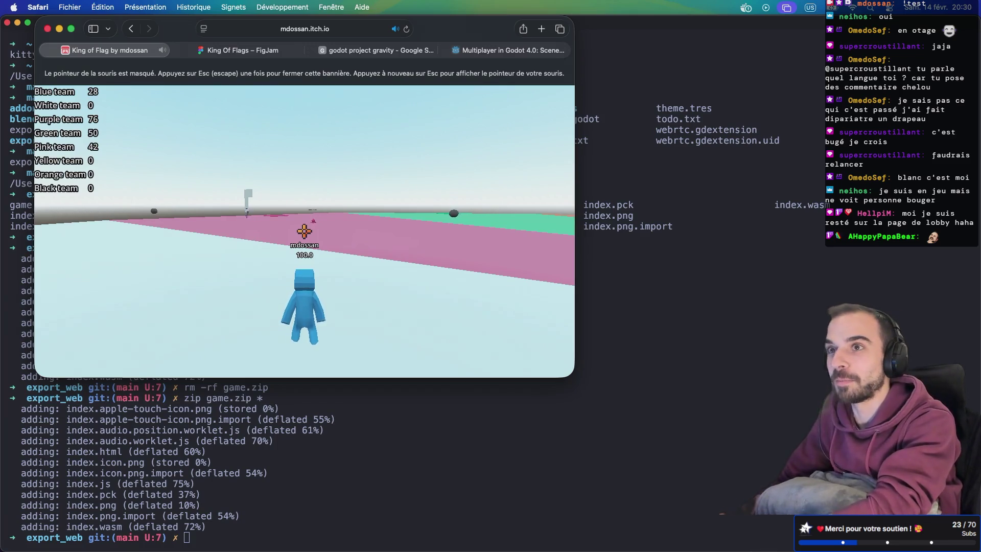
Launch GIPHY Capture from Spotlight search.
key("super+space")
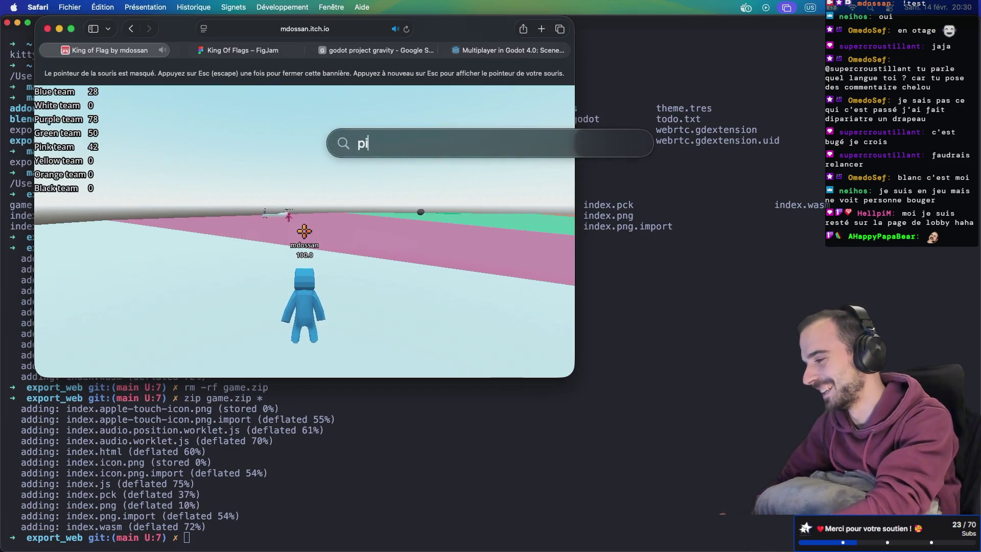
key("BackSpace")
key("BackSpace")
type("giphY CAPTURE")
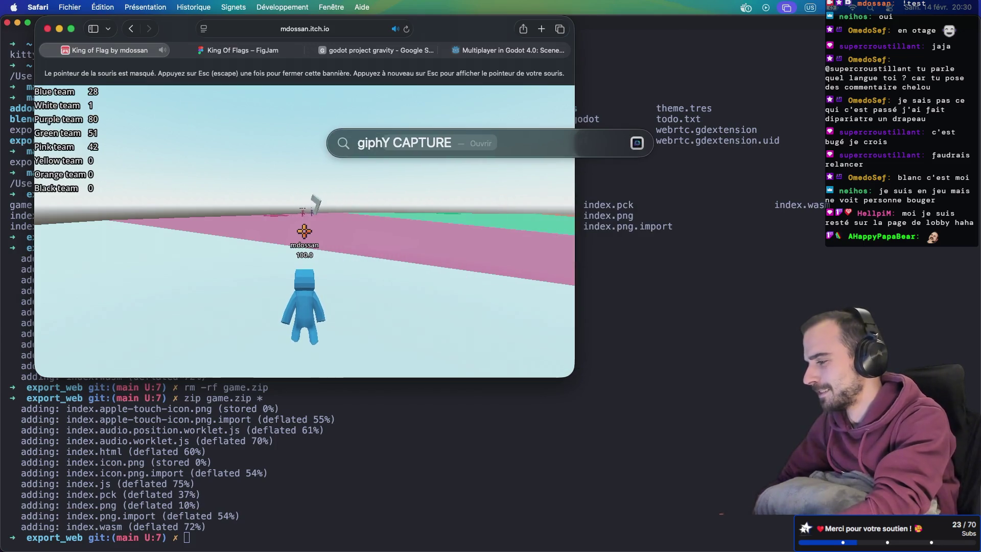
key("Return")
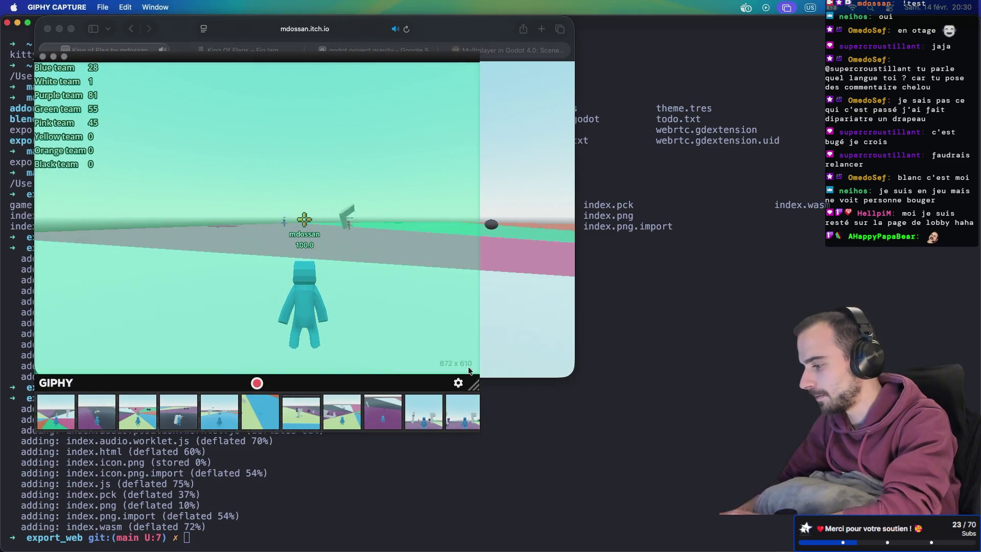
Stretch and align the capture frame over the Safari game, then start recording.
left_click_drag(489, 384, 560, 381)
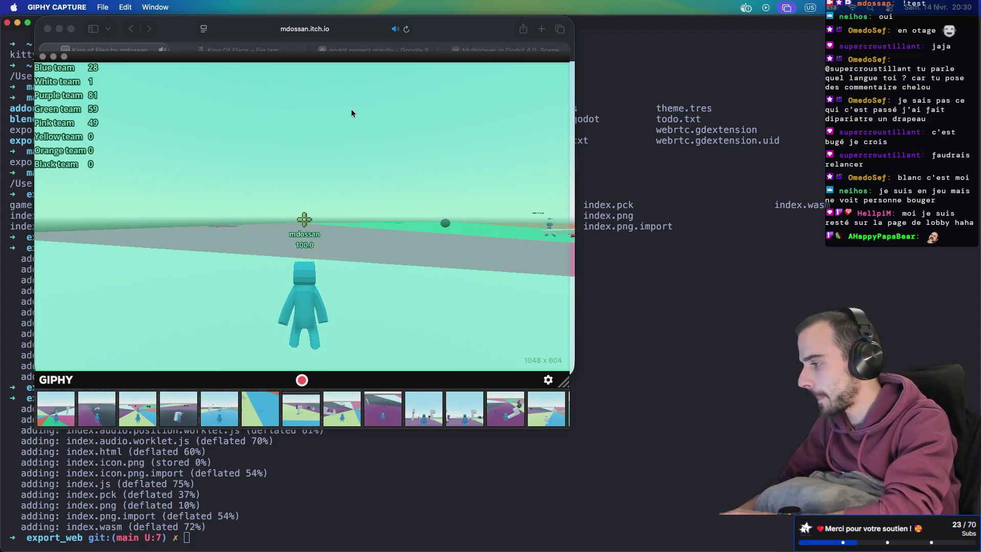
left_click_drag(341, 55, 345, 59)
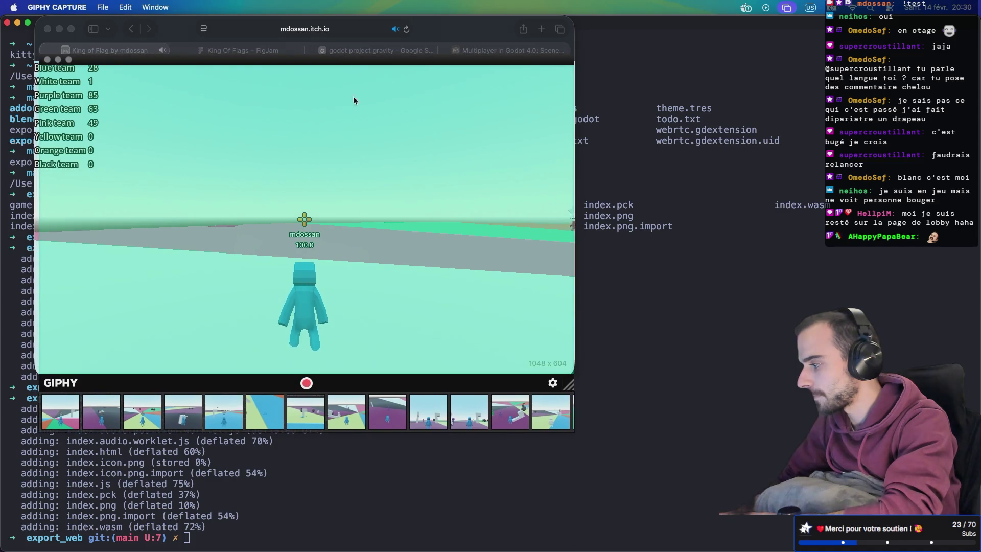
left_click(305, 383)
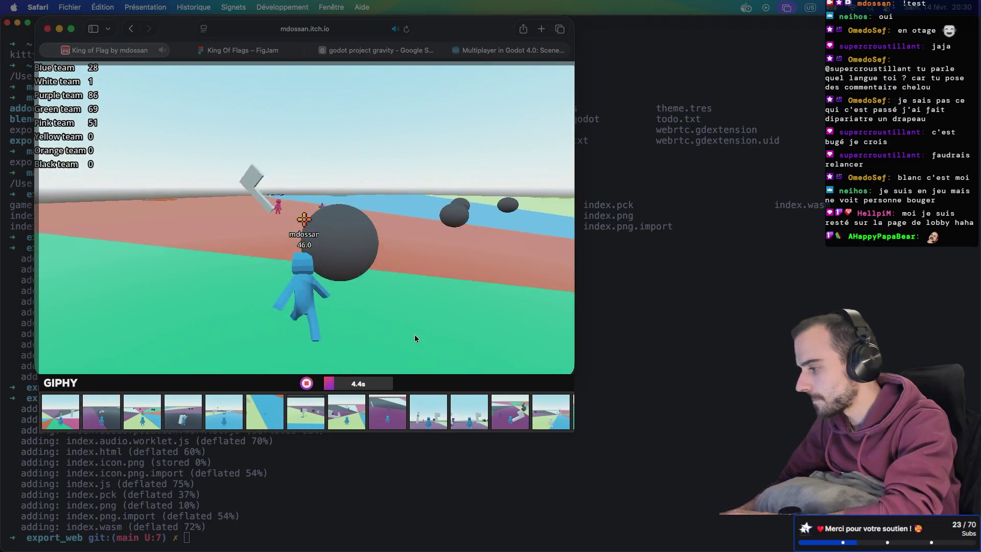
Play the King of Flag match, then stop the first GIPHY clip.
left_click(394, 335)
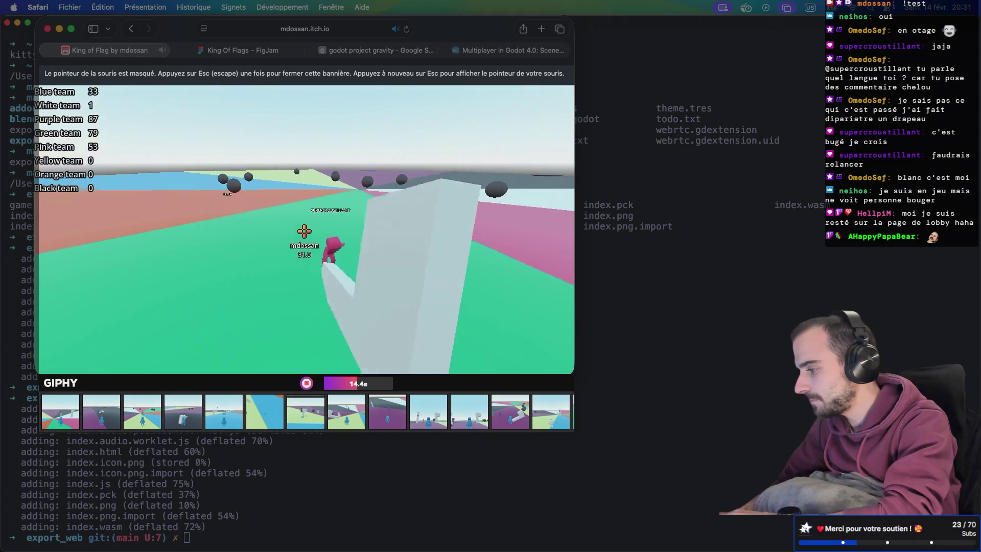
left_click(406, 439)
left_click(305, 386)
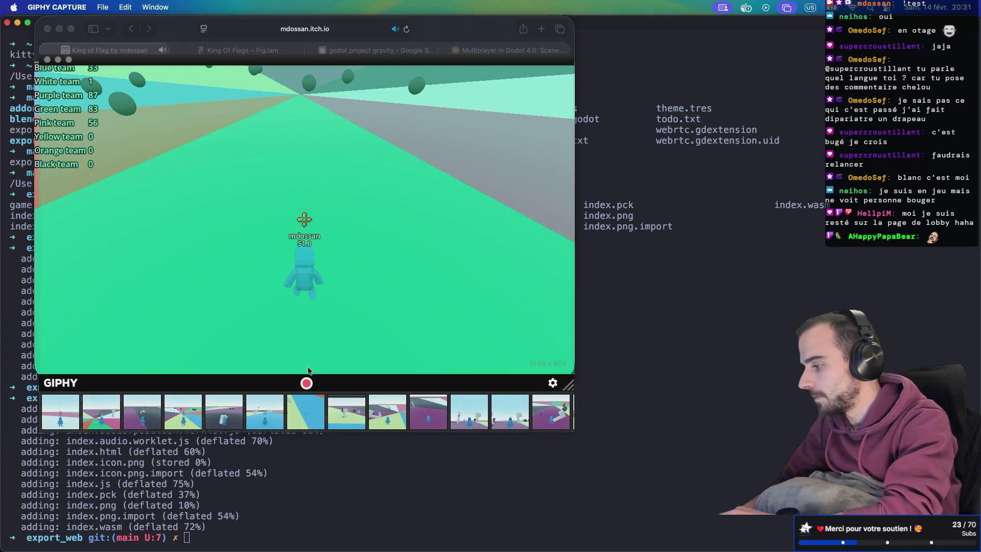
Record and stop a second gameplay clip, then begin another recording.
left_click(306, 384)
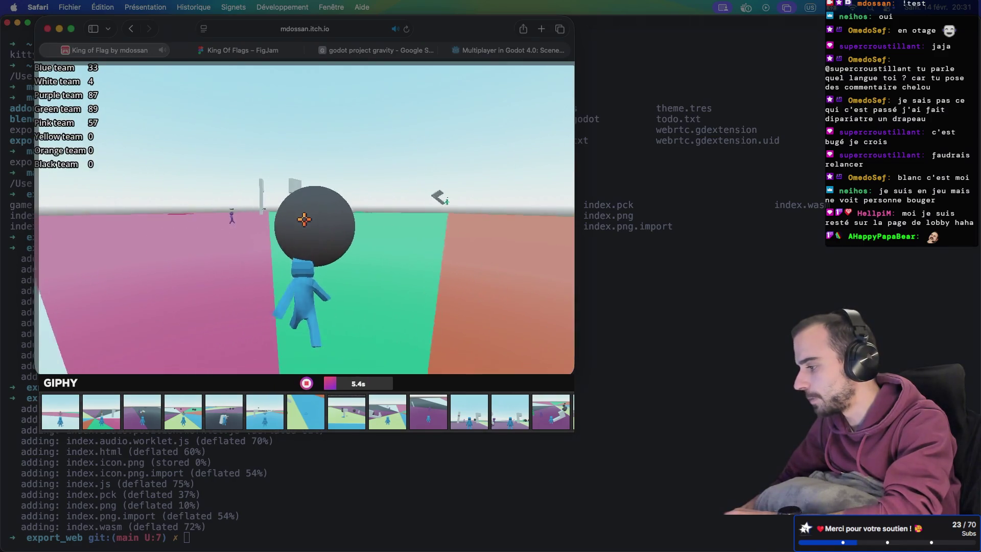
left_click(475, 264)
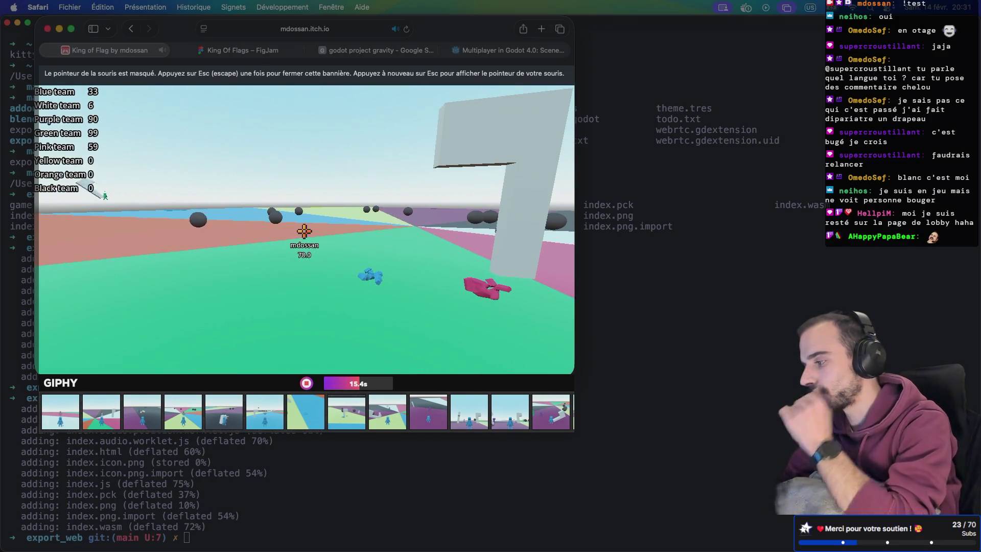
key("Escape")
left_click(296, 383)
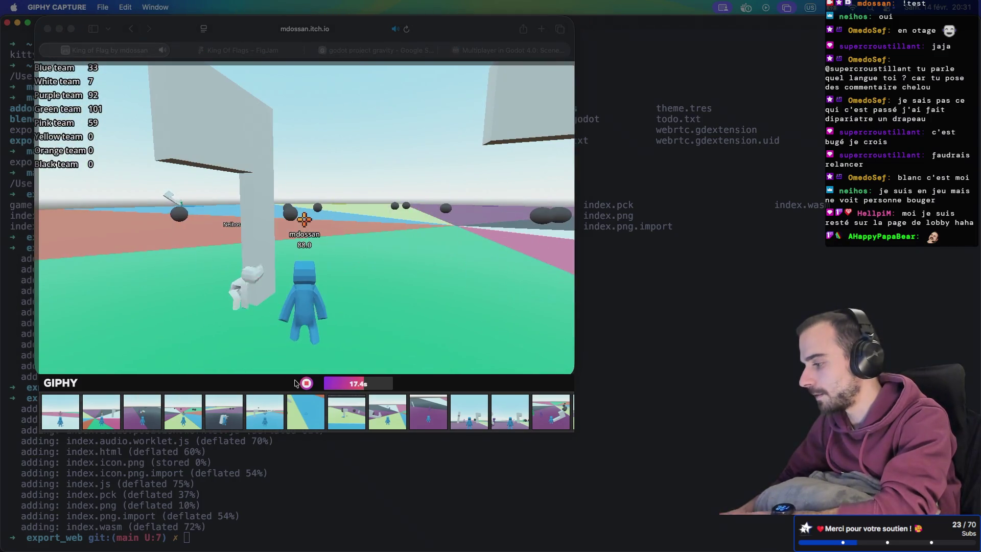
left_click(307, 383)
left_click(307, 383)
Play through the match while recording, then stop the clip.
left_click(351, 315)
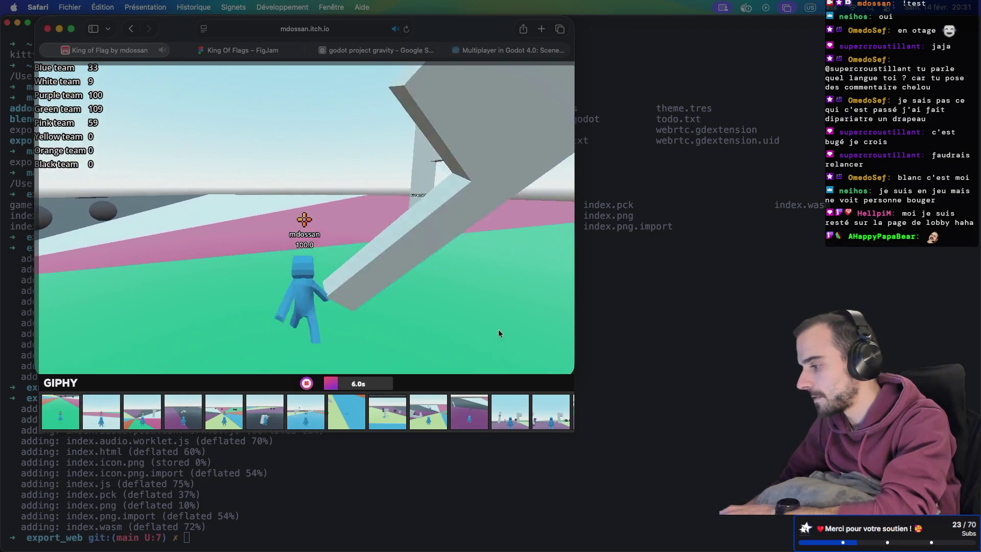
left_click(539, 345)
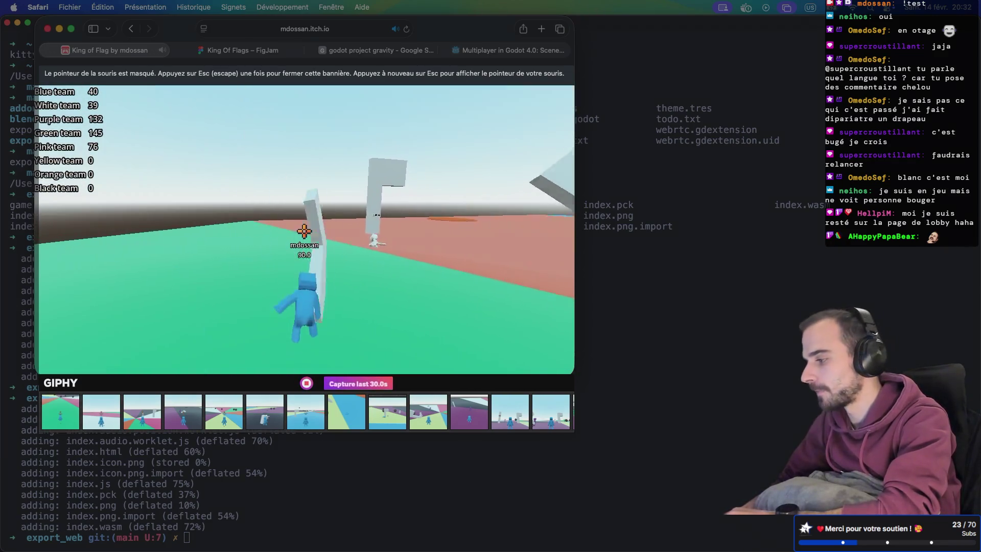
key("super+Tab")
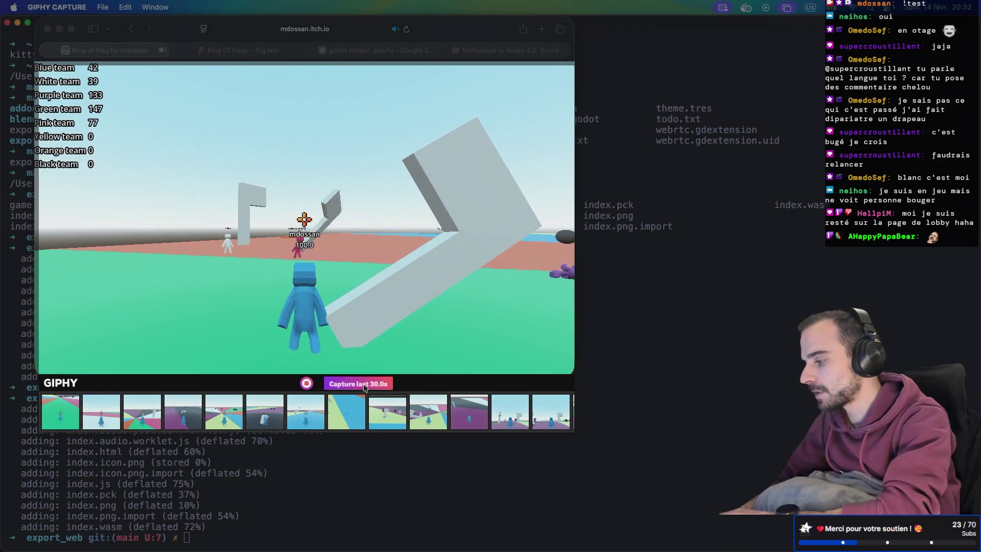
left_click(307, 383)
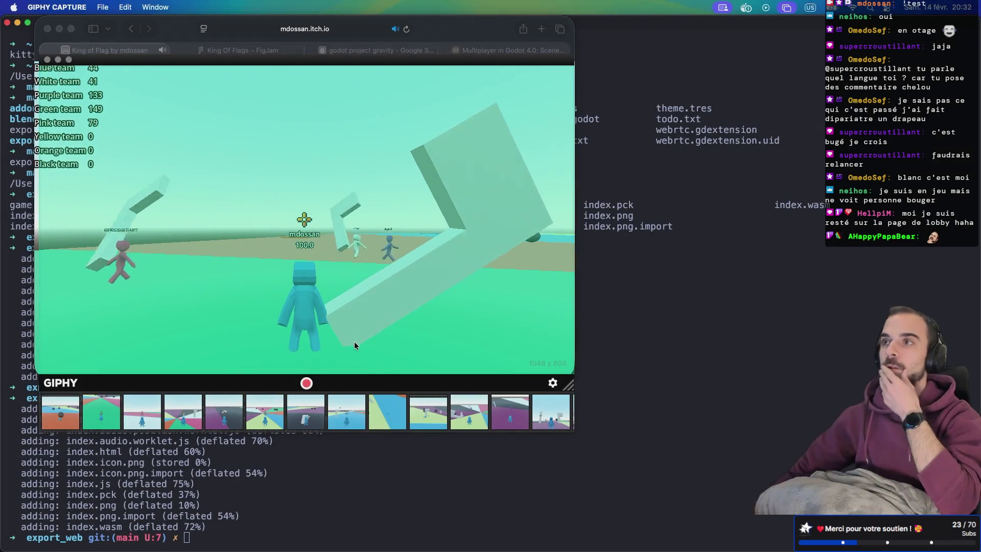
Move the GIPHY Capture window down-right off the game and refocus Safari.
left_click_drag(134, 64, 177, 82)
left_click(393, 63)
mouse_move(334, 81)
left_mouse_down()
mouse_move(384, 97)
mouse_move(617, 323)
mouse_move(665, 420)
left_mouse_up()
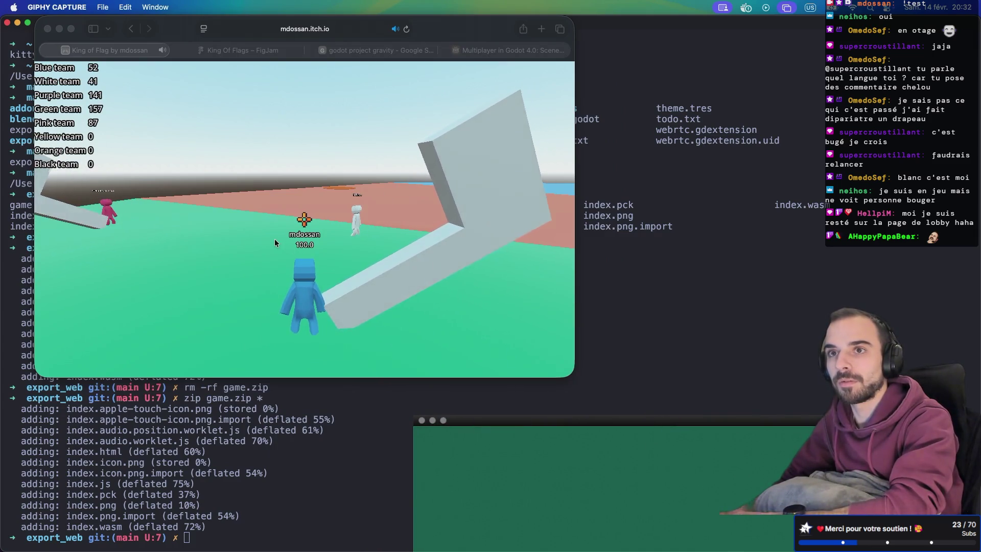
left_click(231, 232)
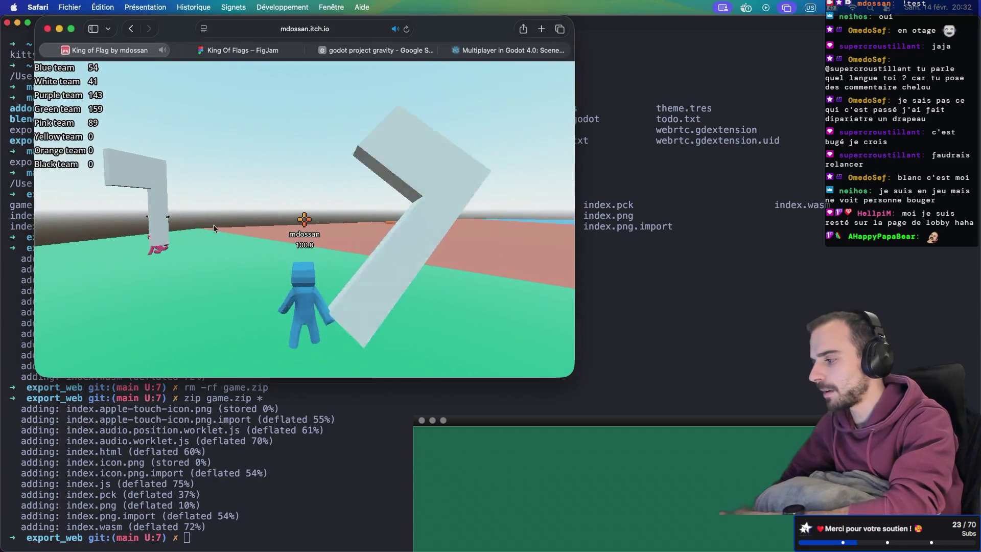
Run the blue player past the grey sphere and flag, across purple, blue and red zones.
left_click(213, 224)
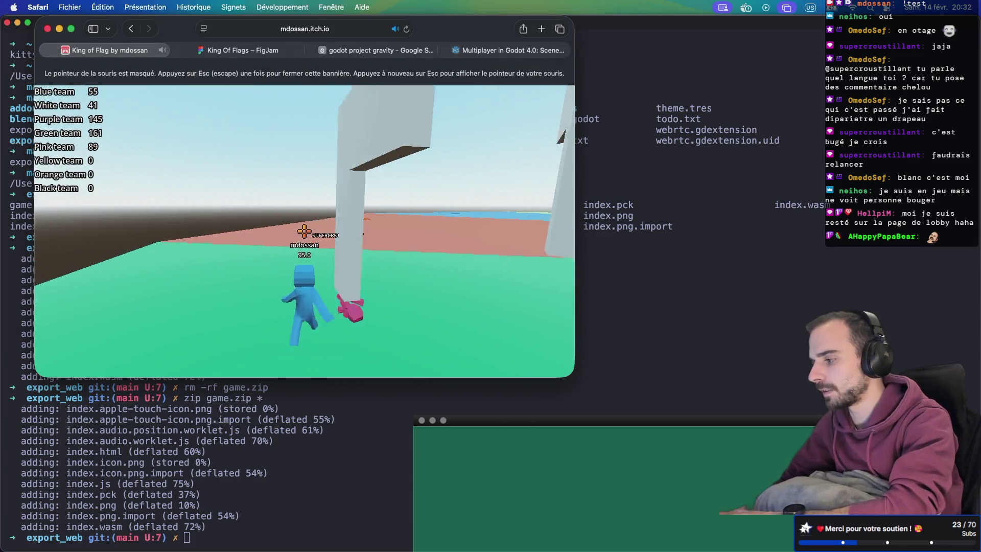
key("w")
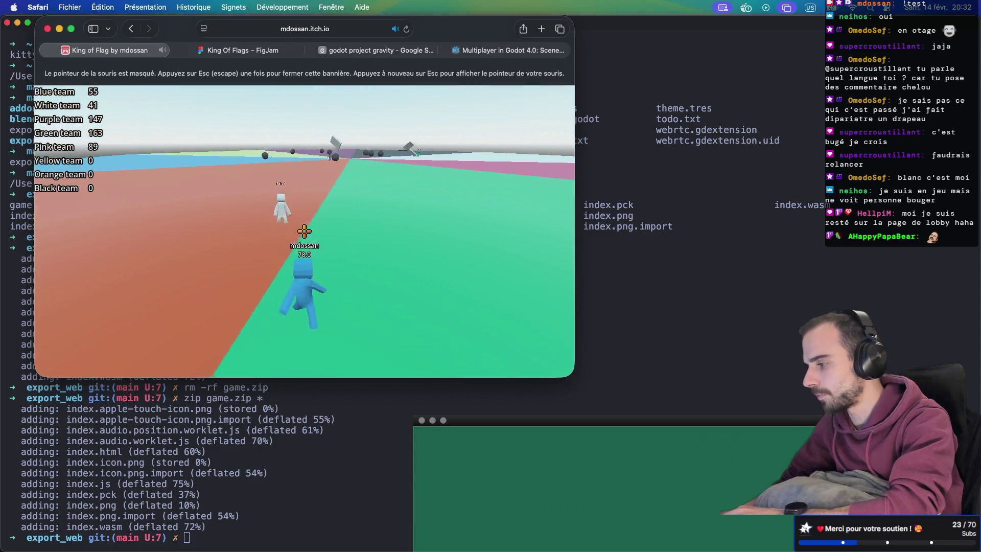
key("w")
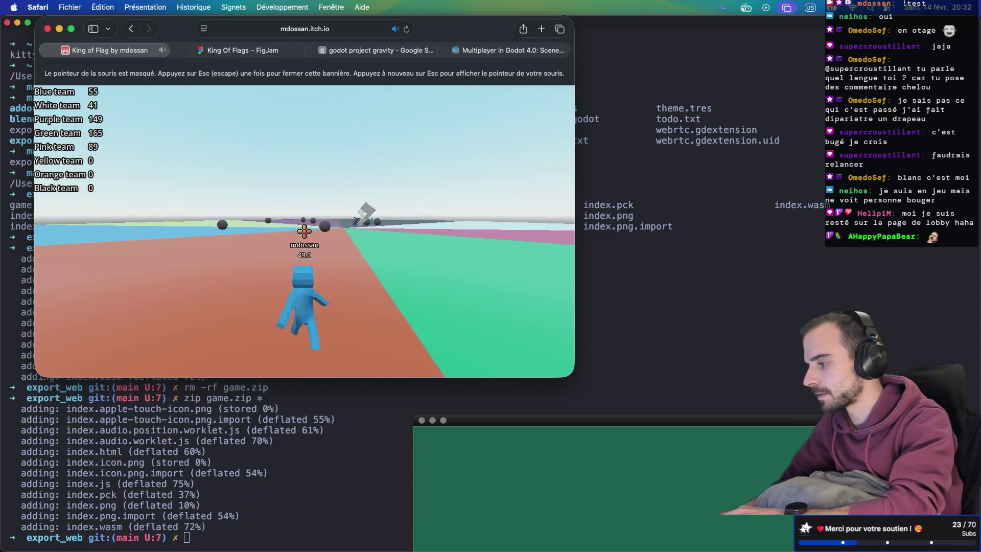
key("w")
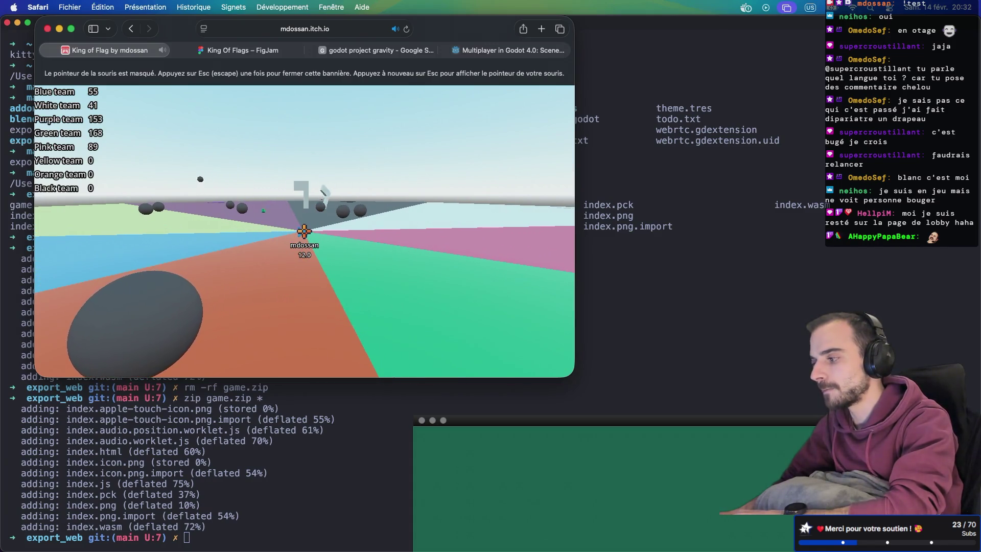
key("w")
key("w")
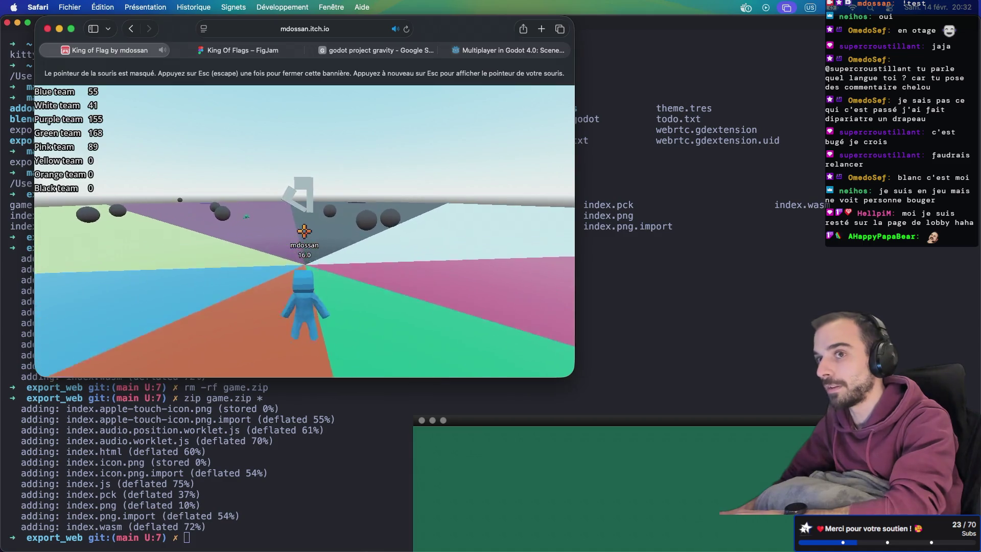
key("w")
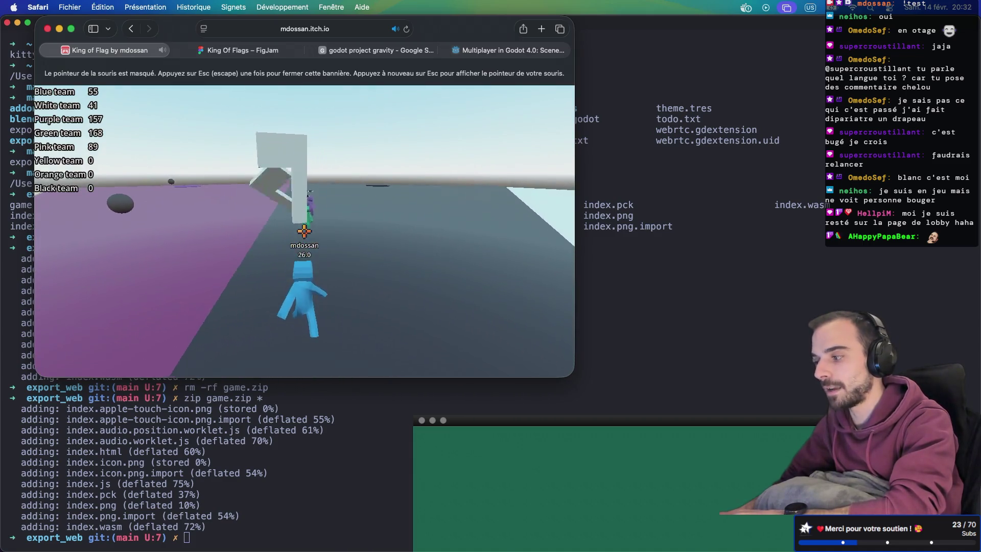
key("w")
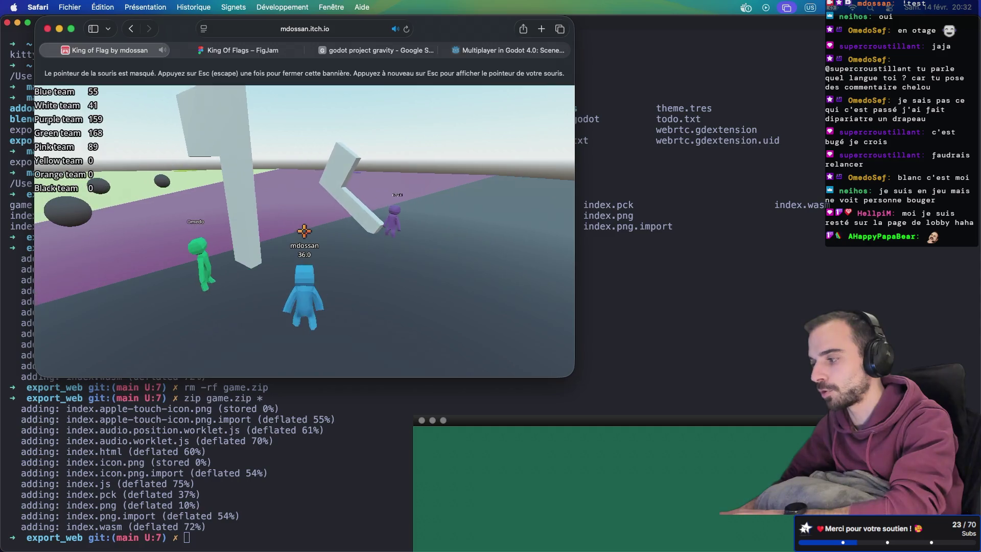
key("w")
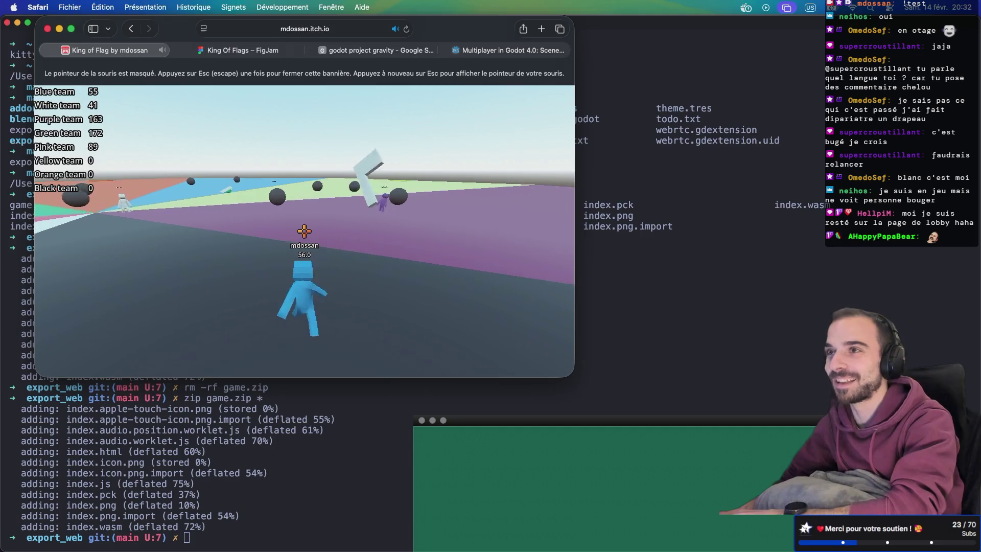
key("w")
key("w")
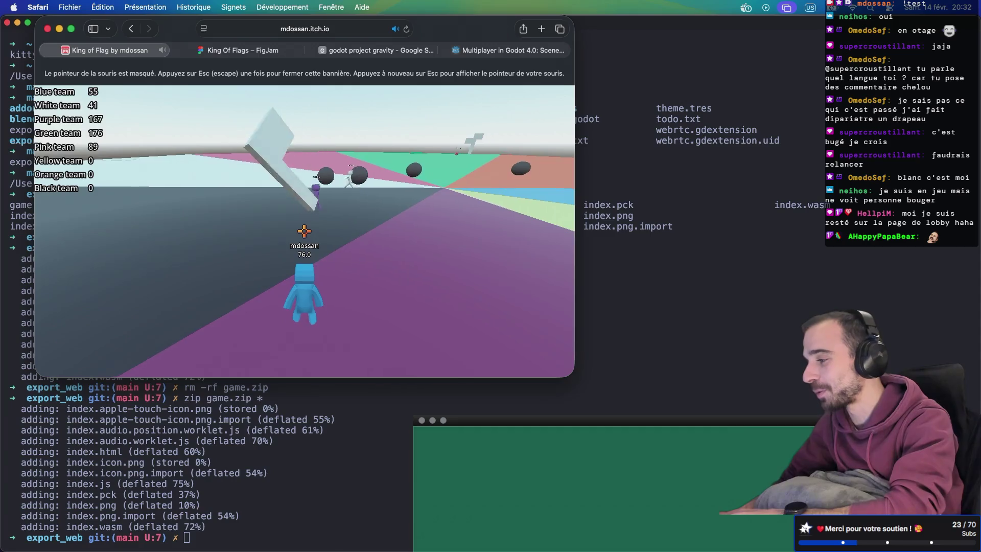
key("w")
key("w")
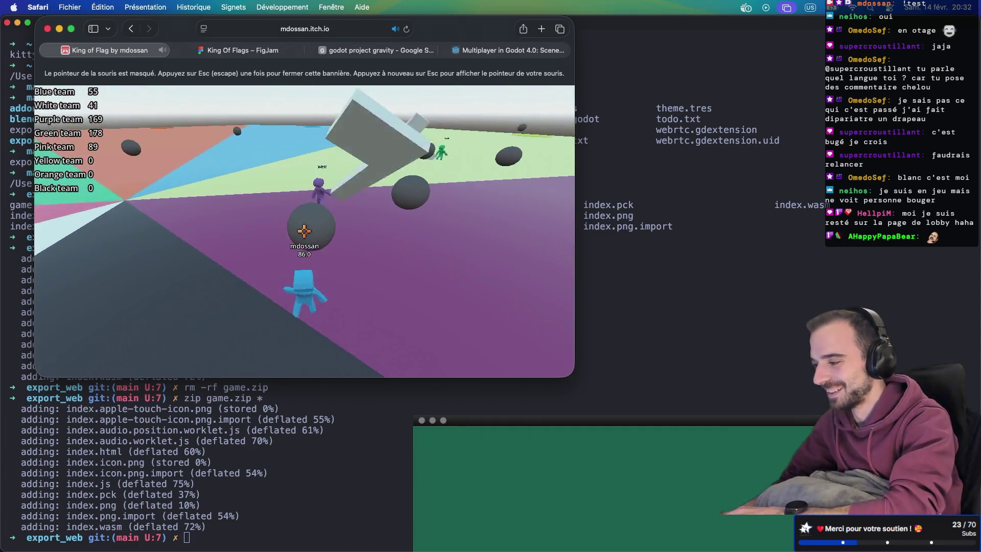
key("w")
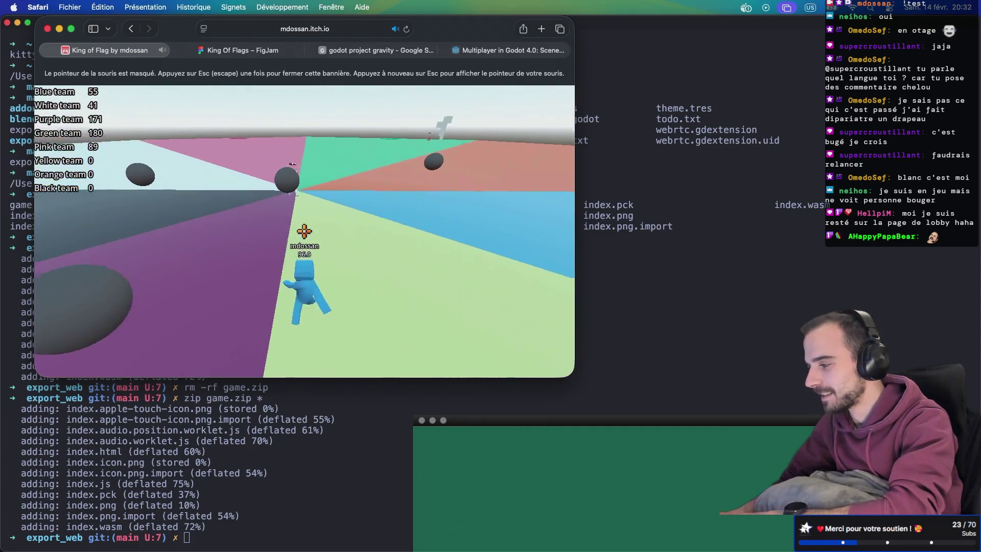
key("w")
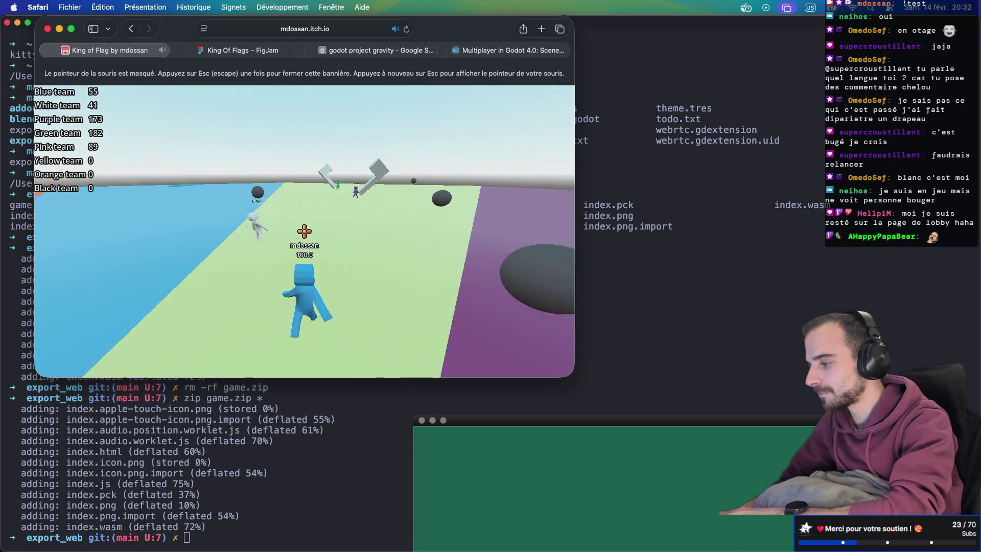
key("w")
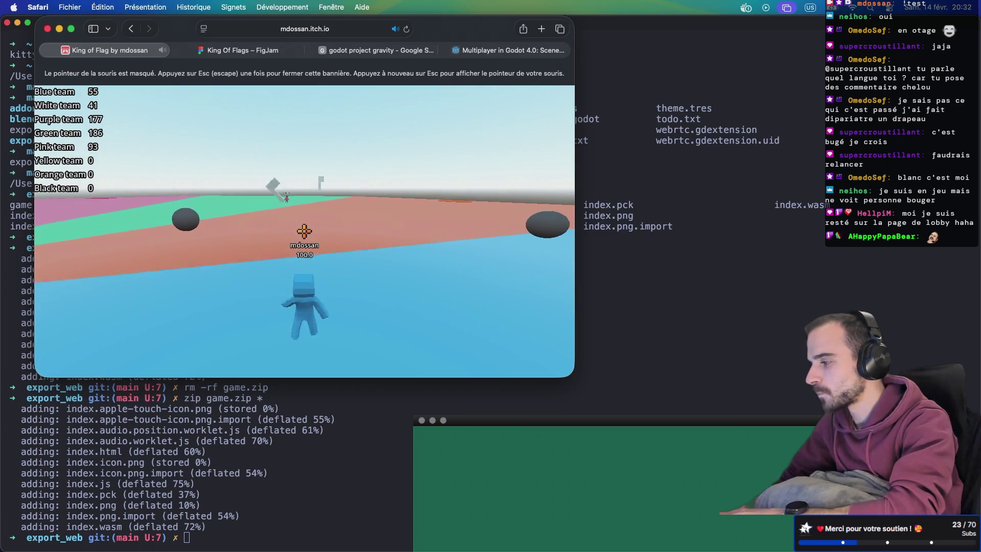
key("w")
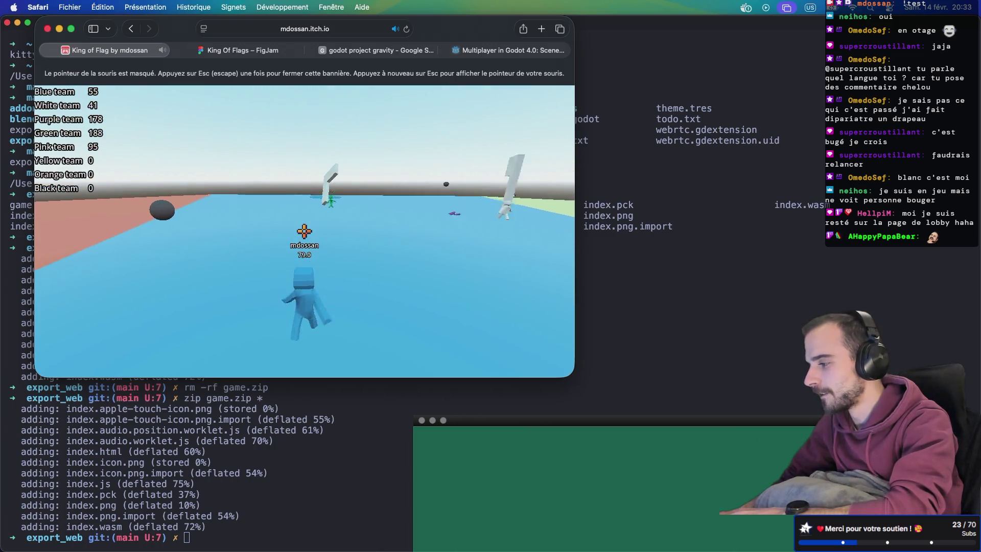
key("w")
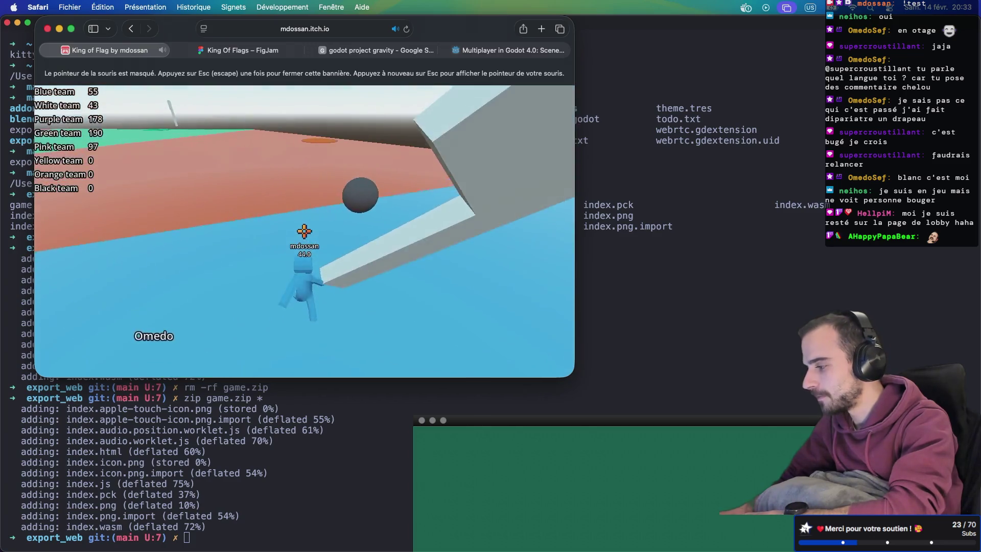
key("w")
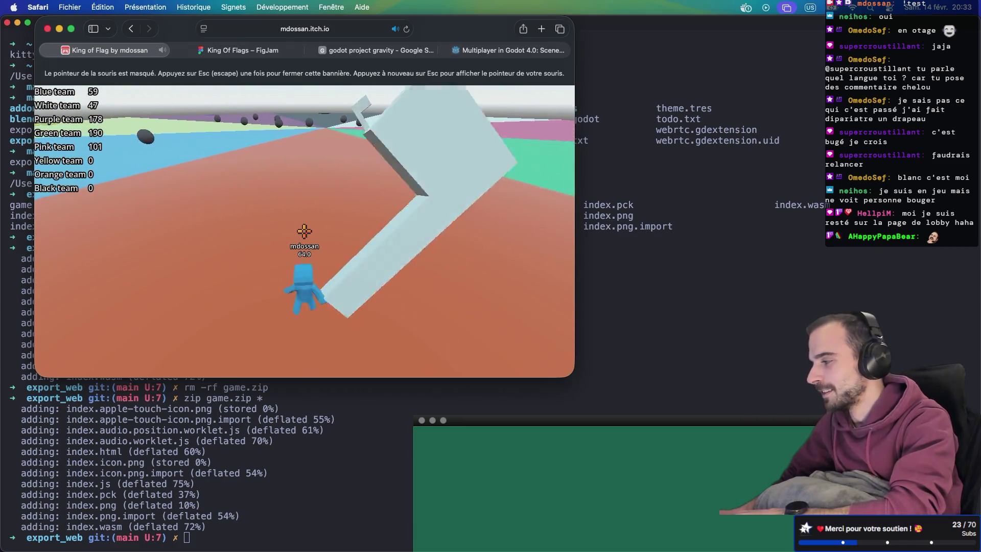
Run along the arena wall over green, pink and purple ground past the dark spheres.
key("w")
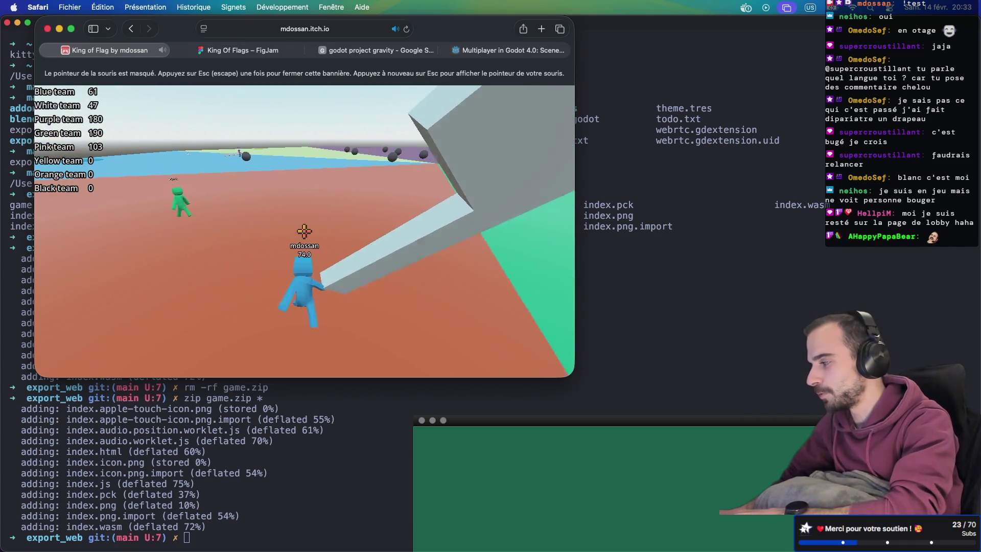
key("w")
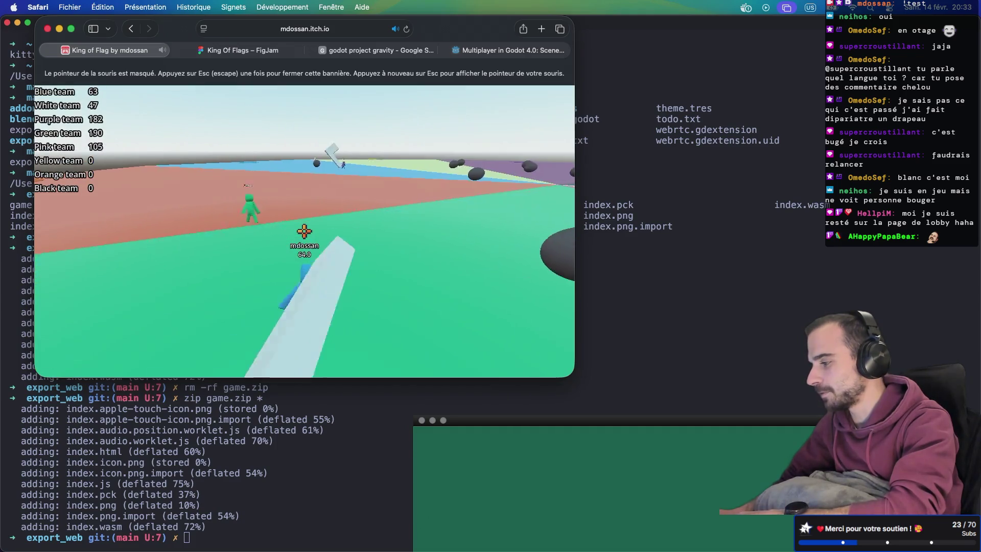
key("w")
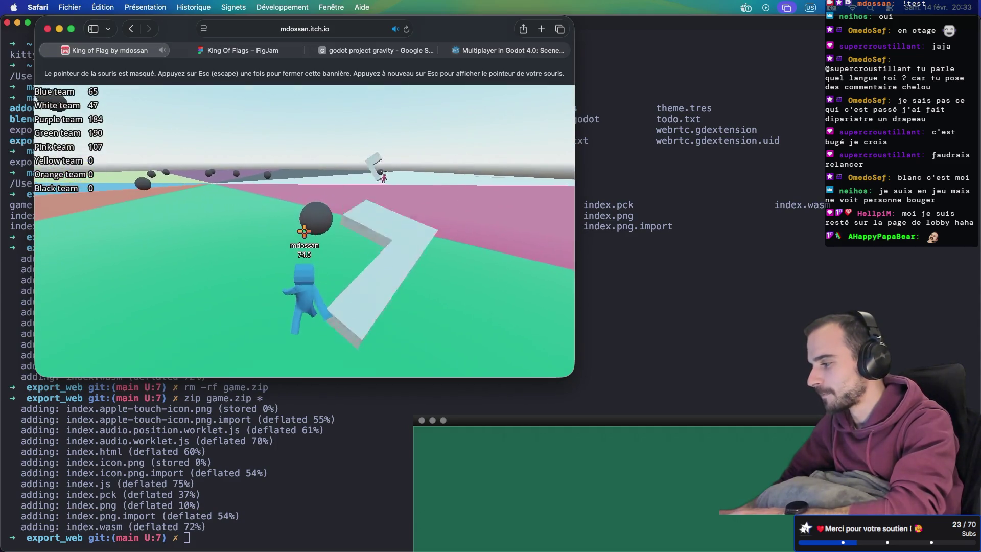
key("w")
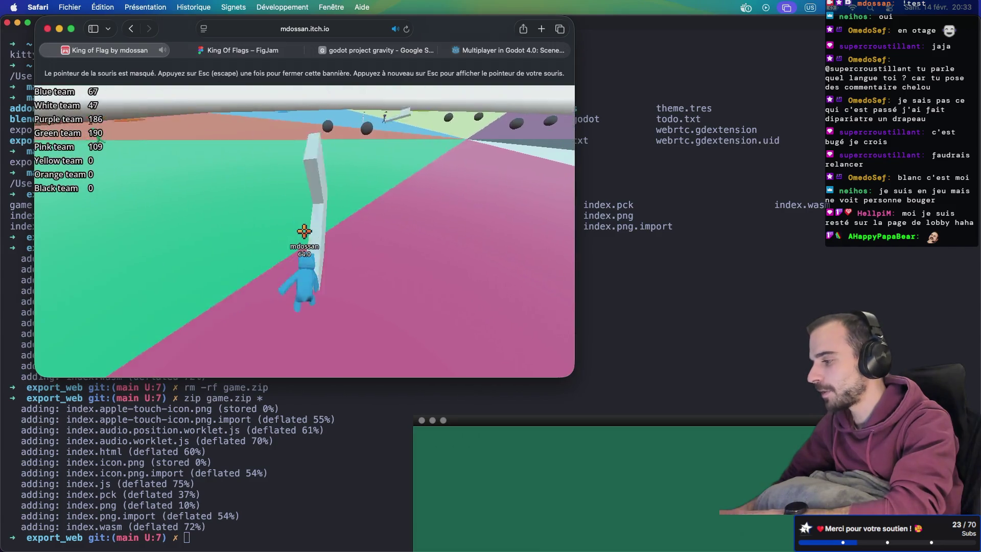
key("w")
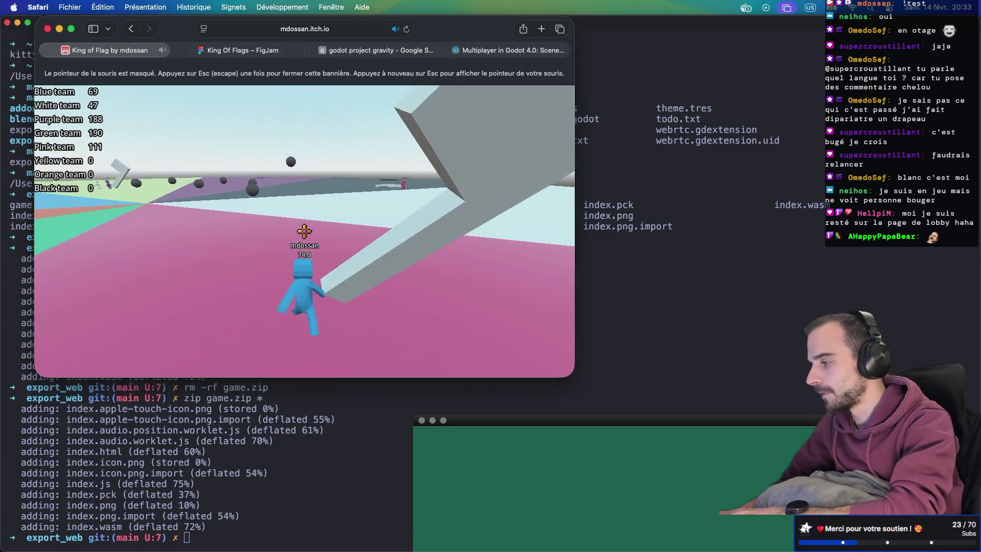
key("w")
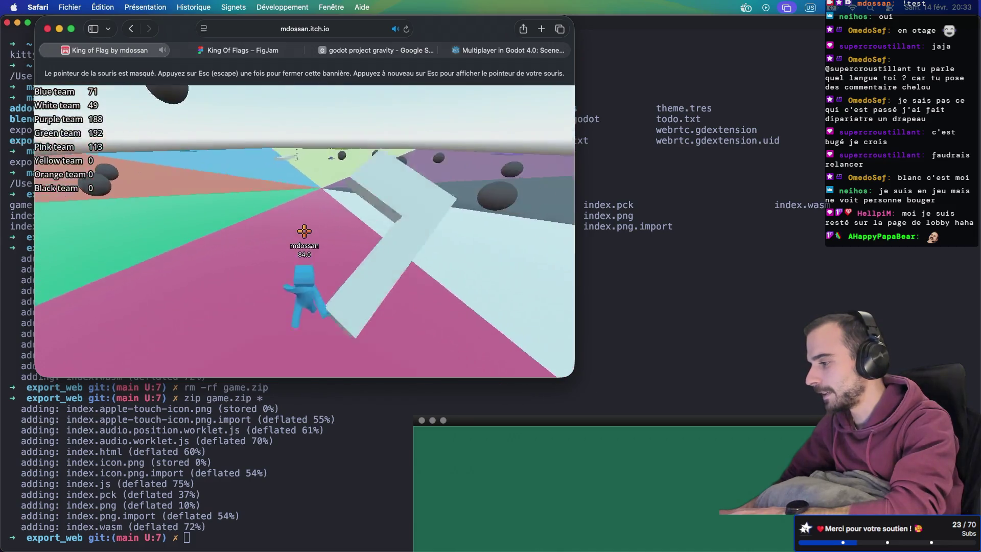
key("w")
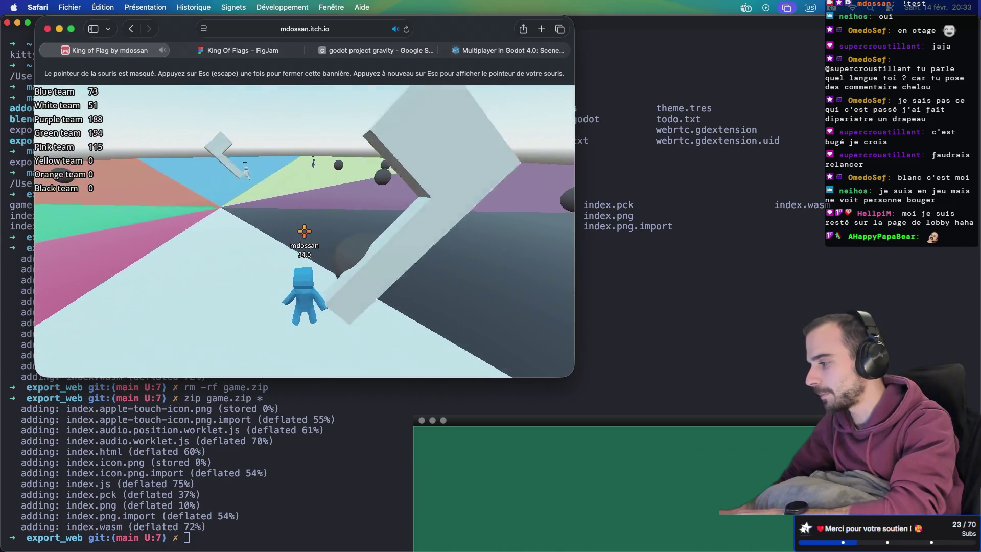
key("w")
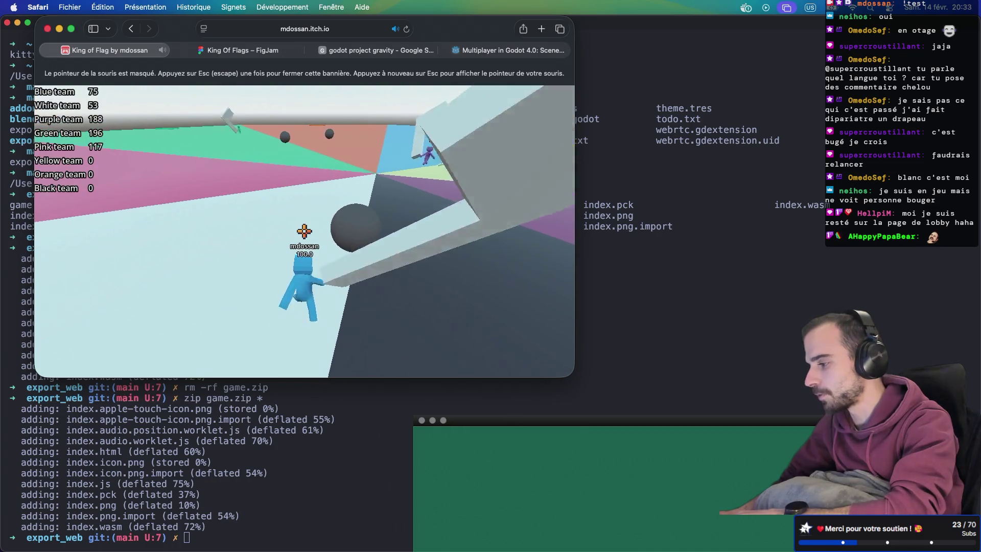
key("w")
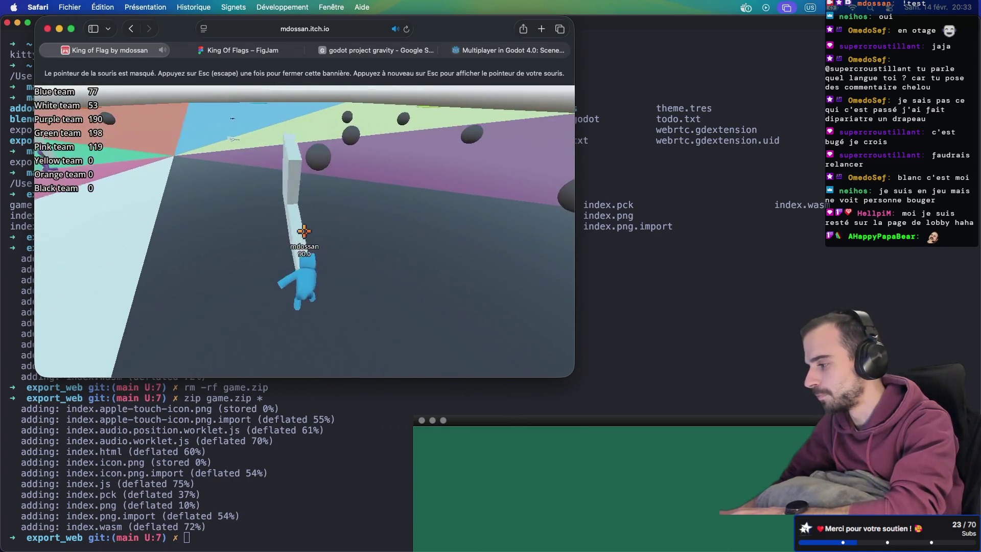
key("w")
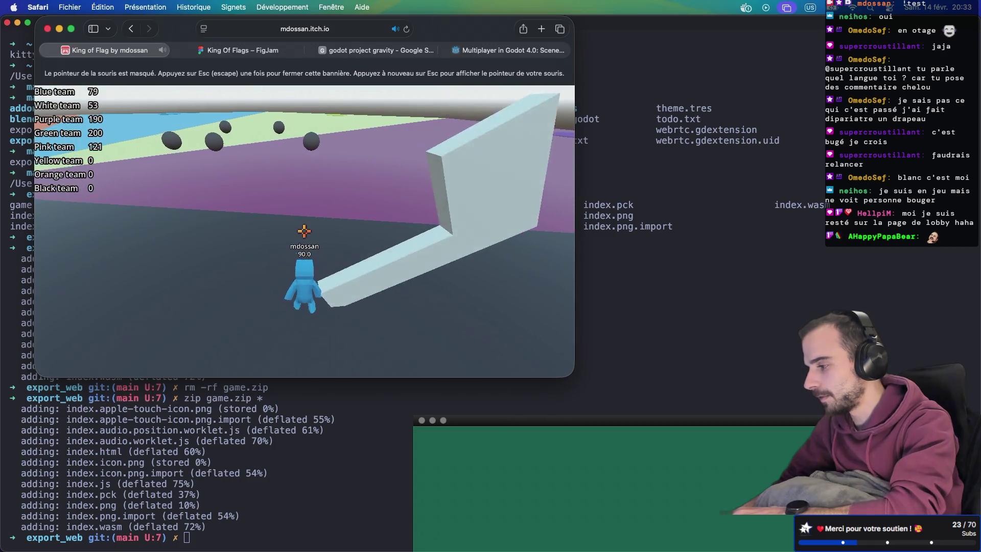
key("w")
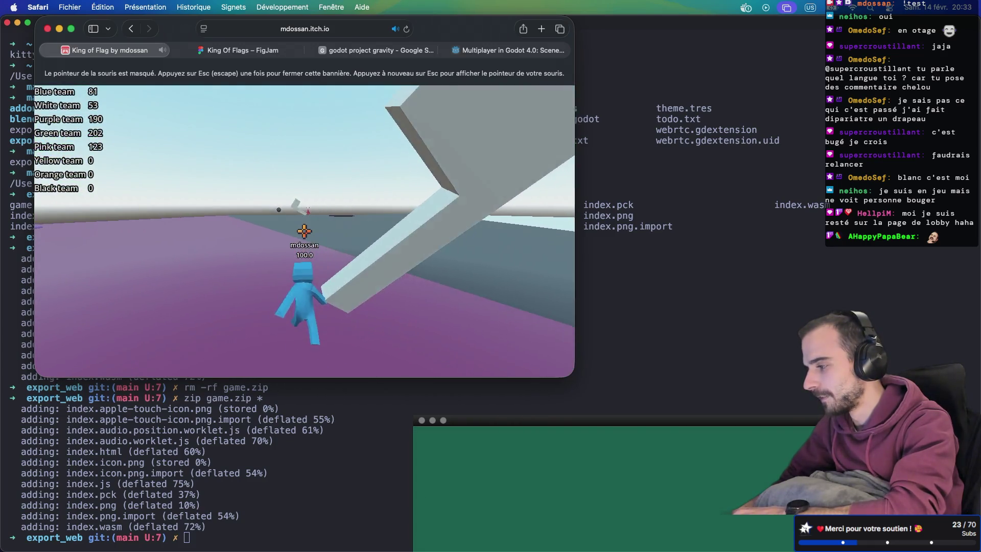
key("w")
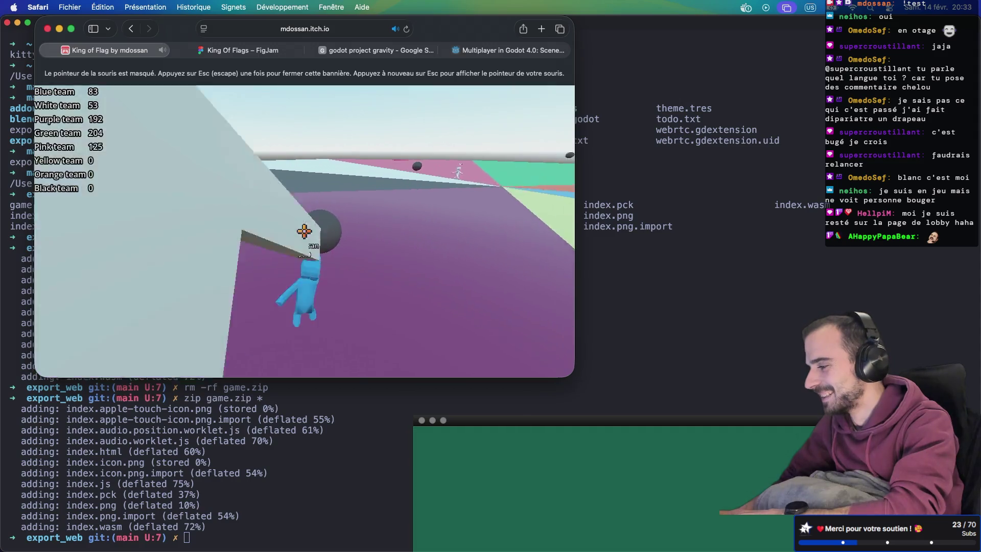
key("w")
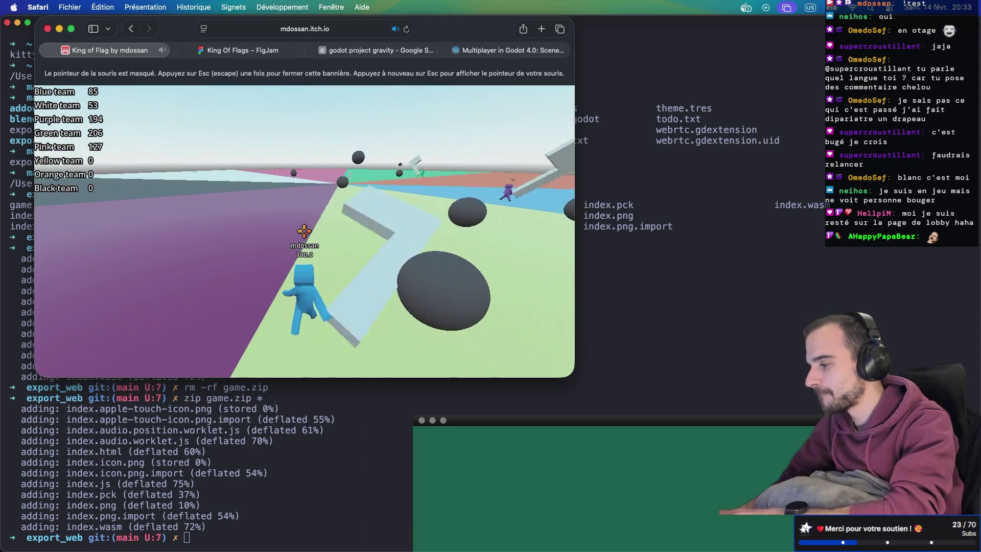
key("w")
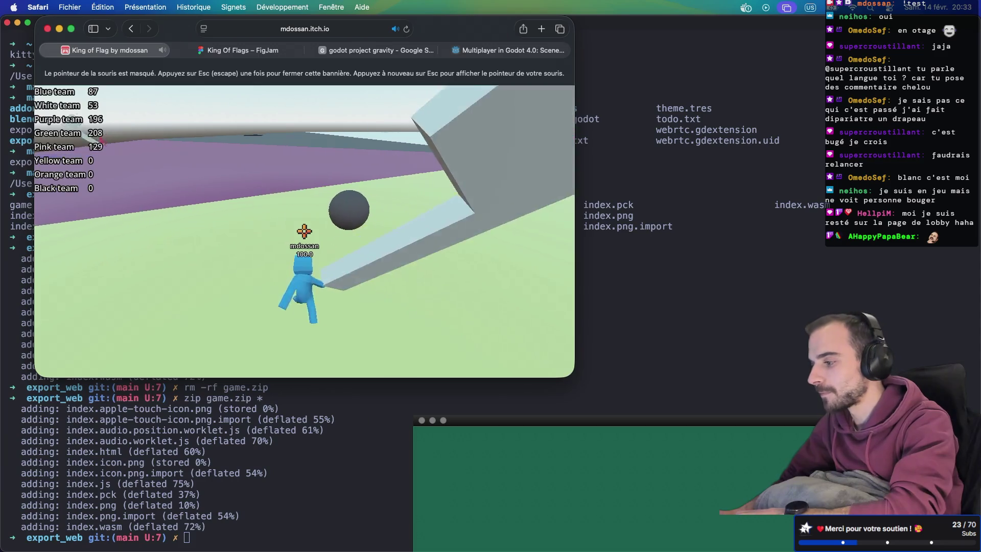
key("w")
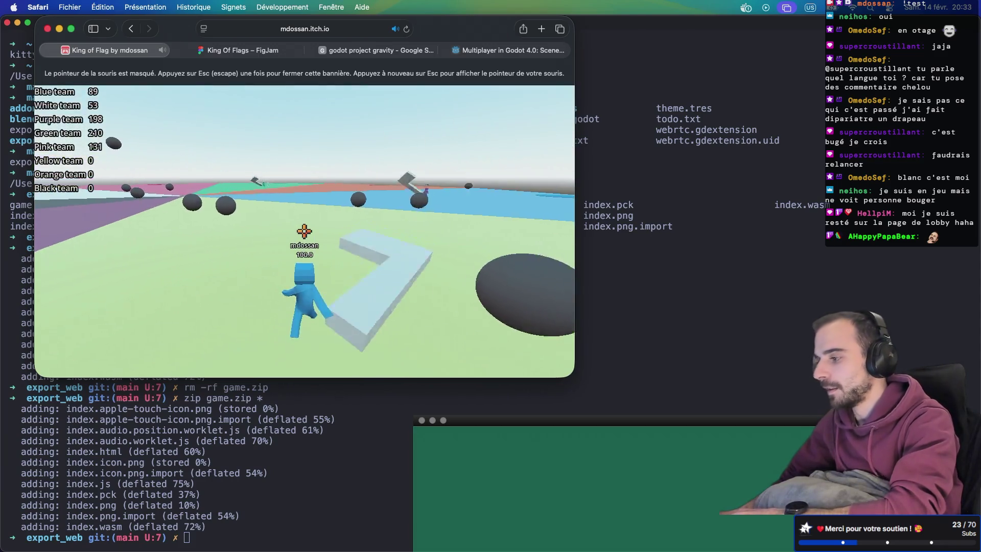
key("w")
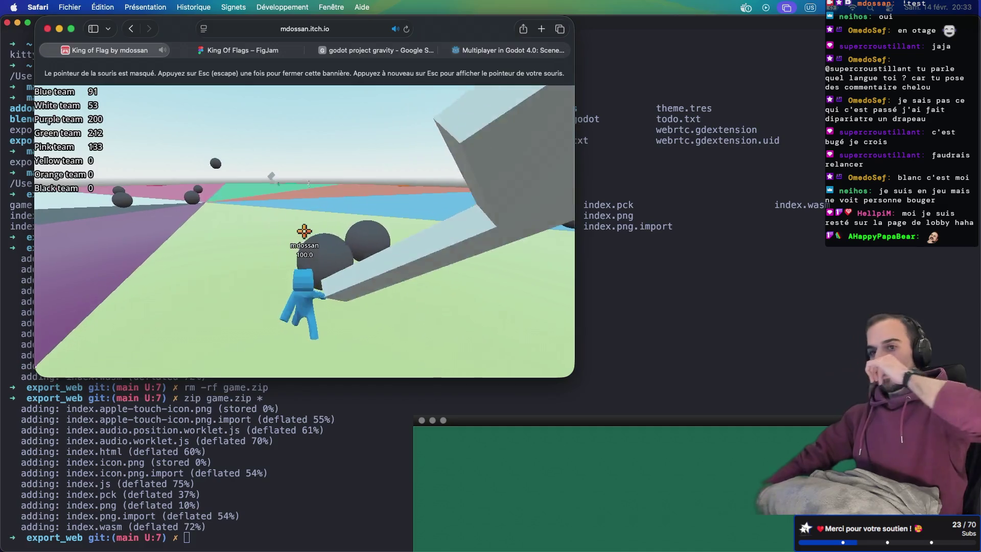
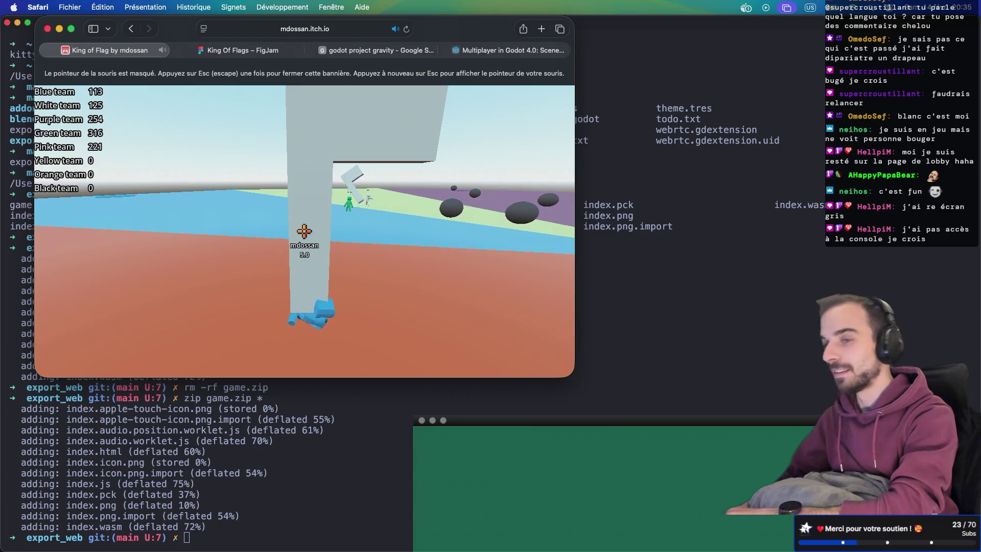
Run the character toward the flag, then reload King of Flag back to its lobby.
key("w")
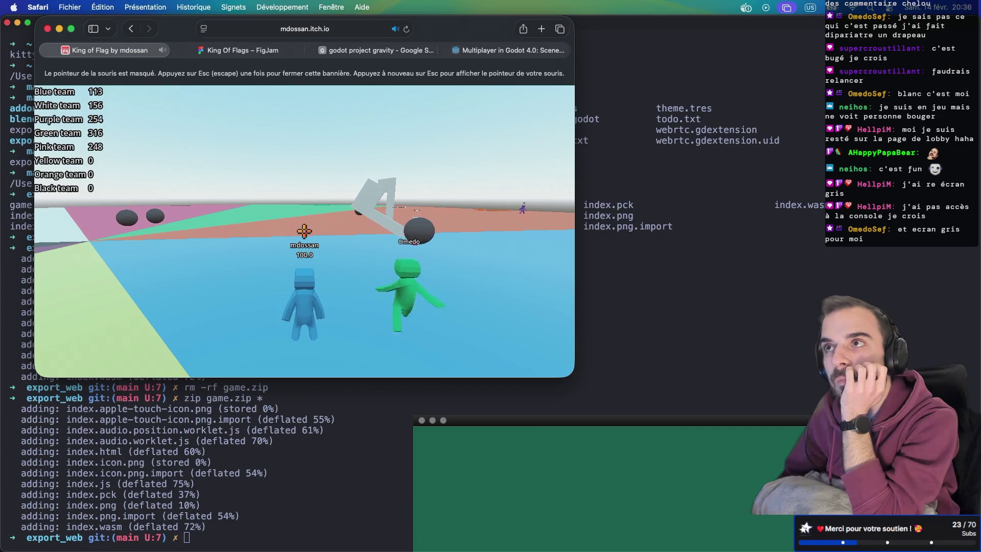
key("w")
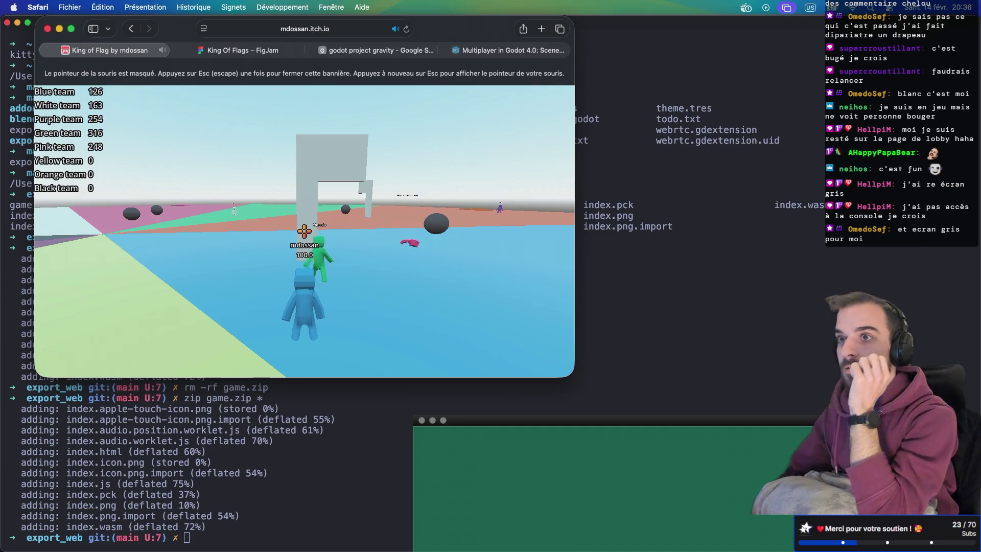
key("super+r")
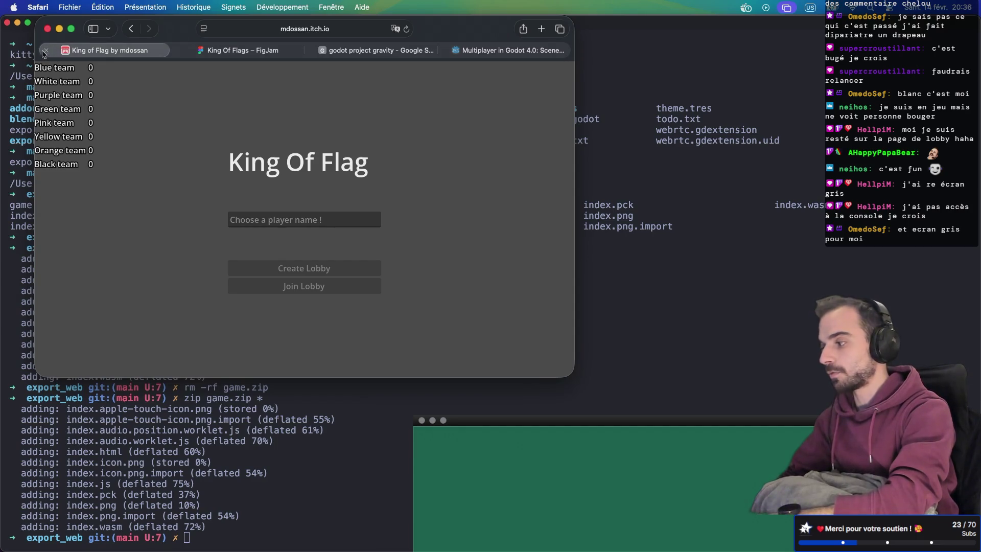
Go back to the King of Flag page and make the Safari window full screen.
left_click(130, 28)
left_click(71, 29)
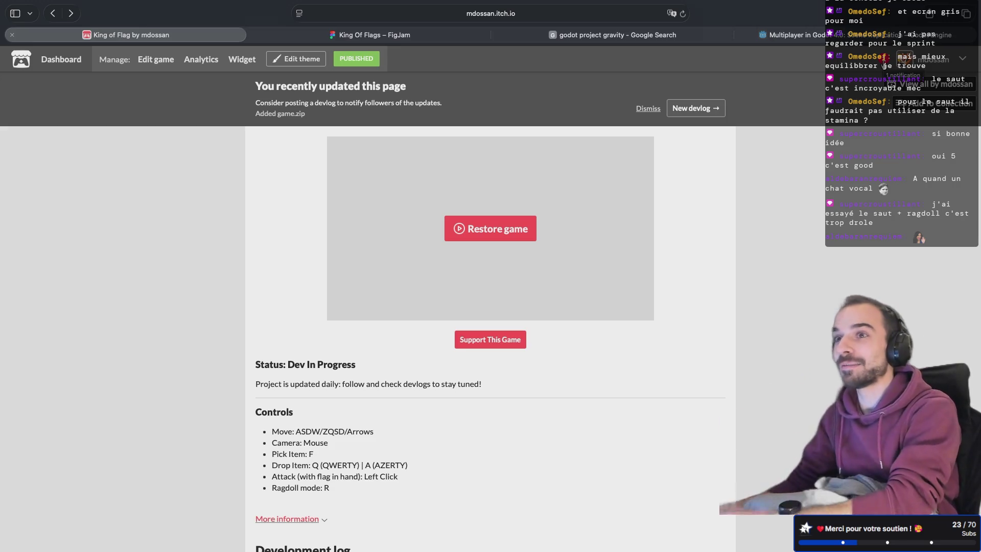
Relaunch King of Flag, enter a player name, create a lobby and start the game.
left_click(501, 225)
left_click(462, 299)
type("n")
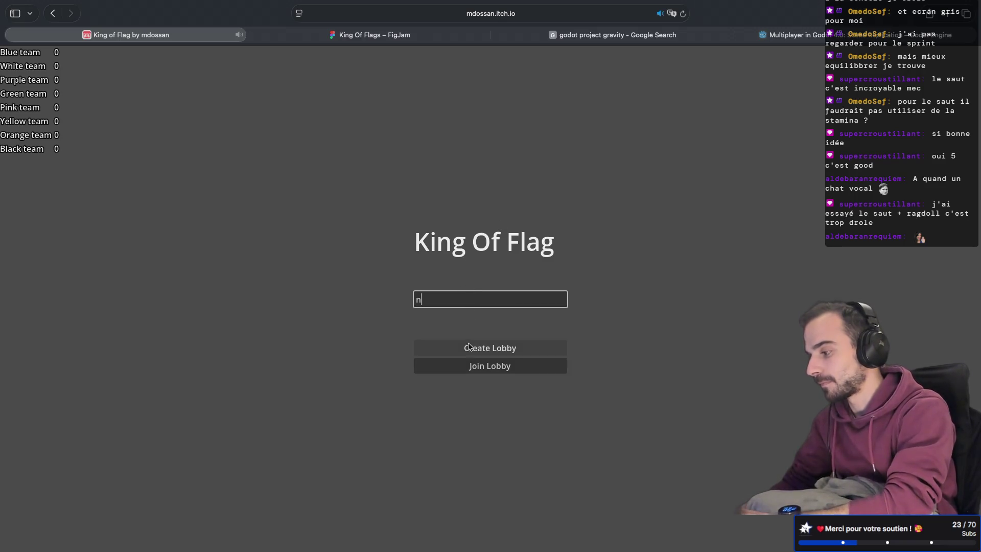
left_click(469, 347)
left_click(475, 312)
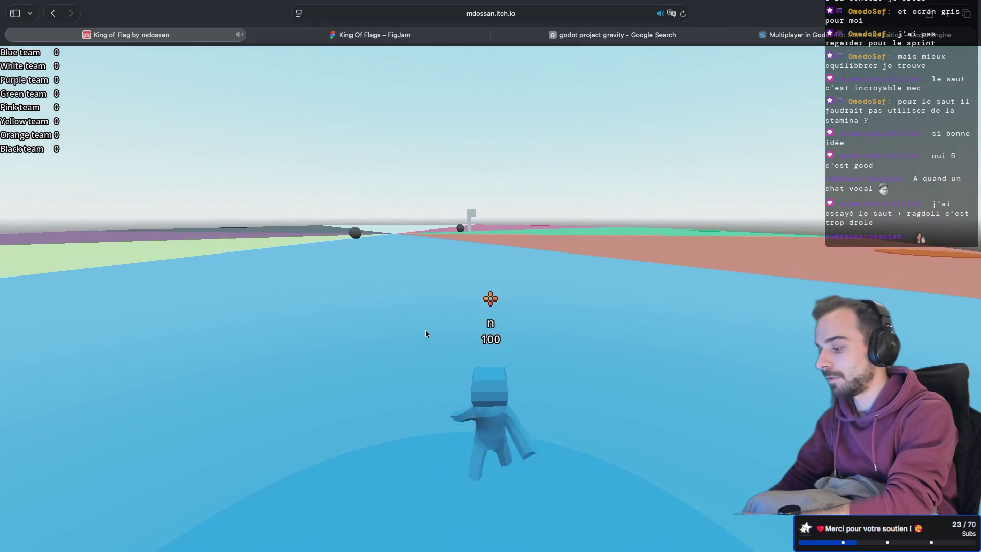
Test the character's jump with Space and toggle ragdoll with R while running.
key("w")
key("space")
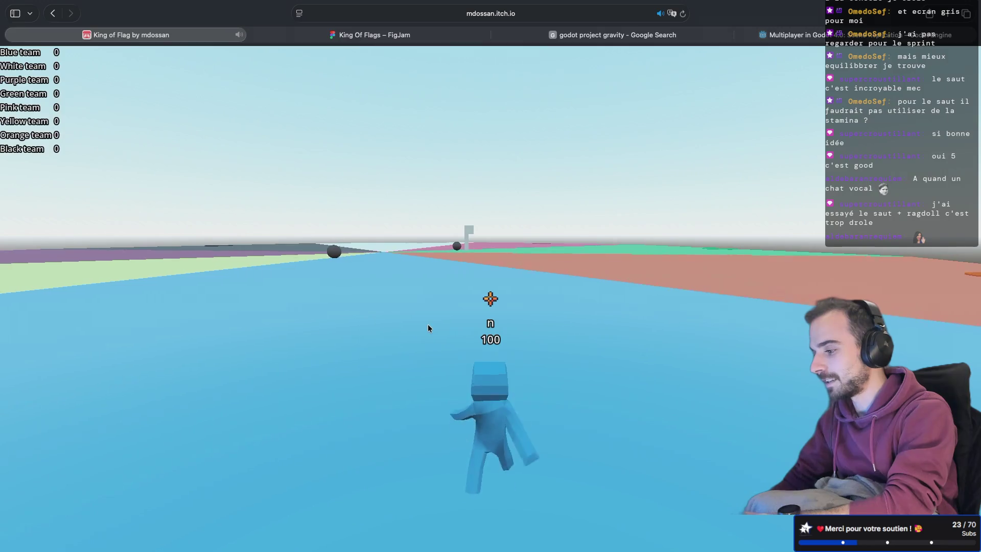
key("space")
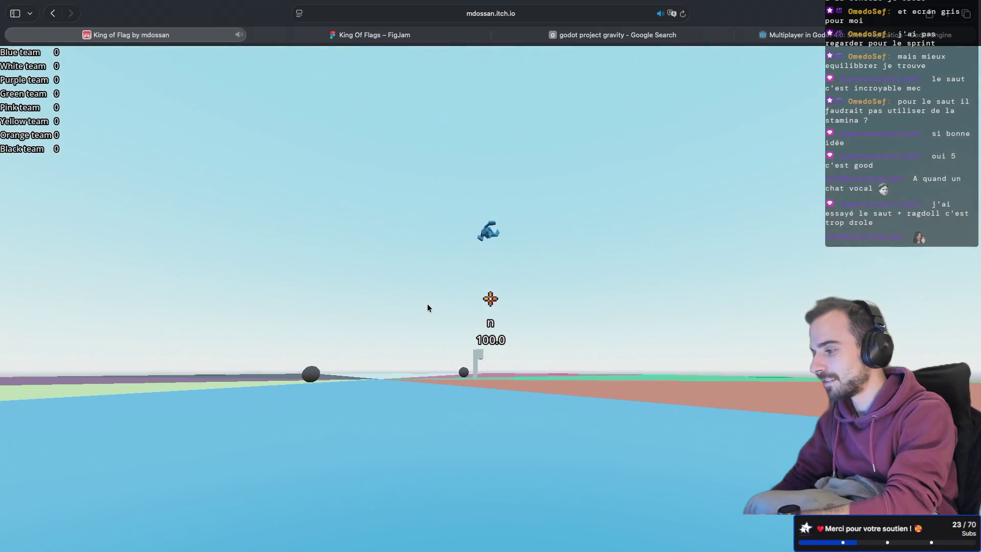
key("w")
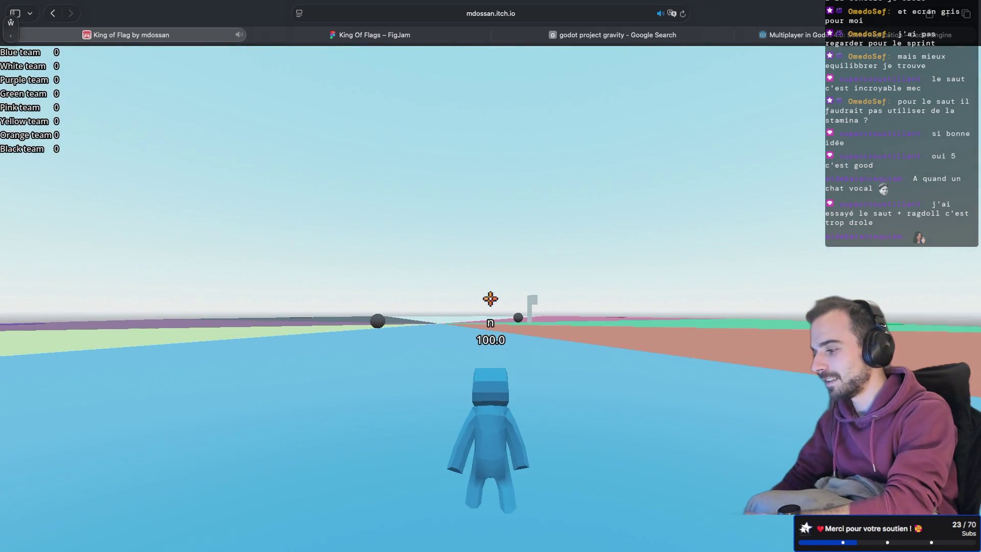
key("r")
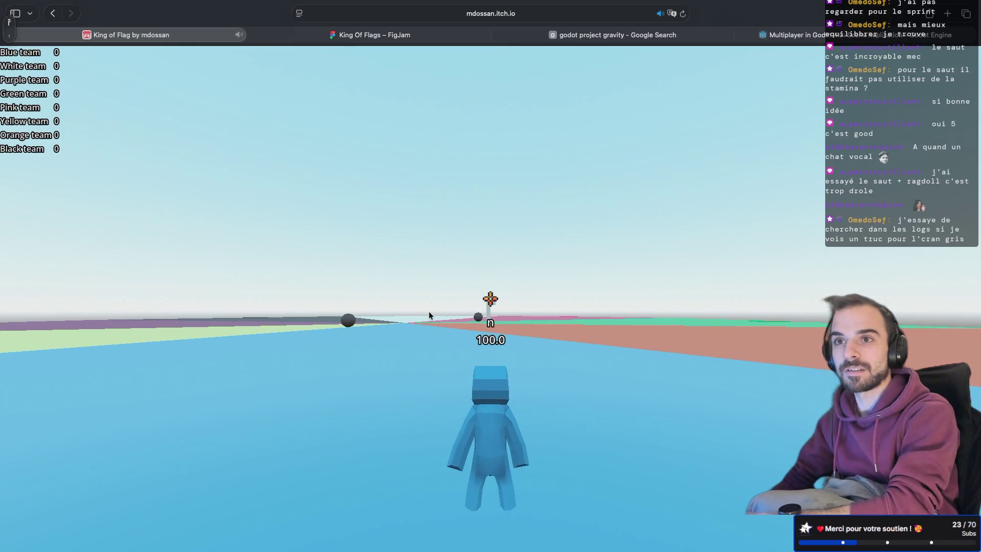
key("w")
key("r")
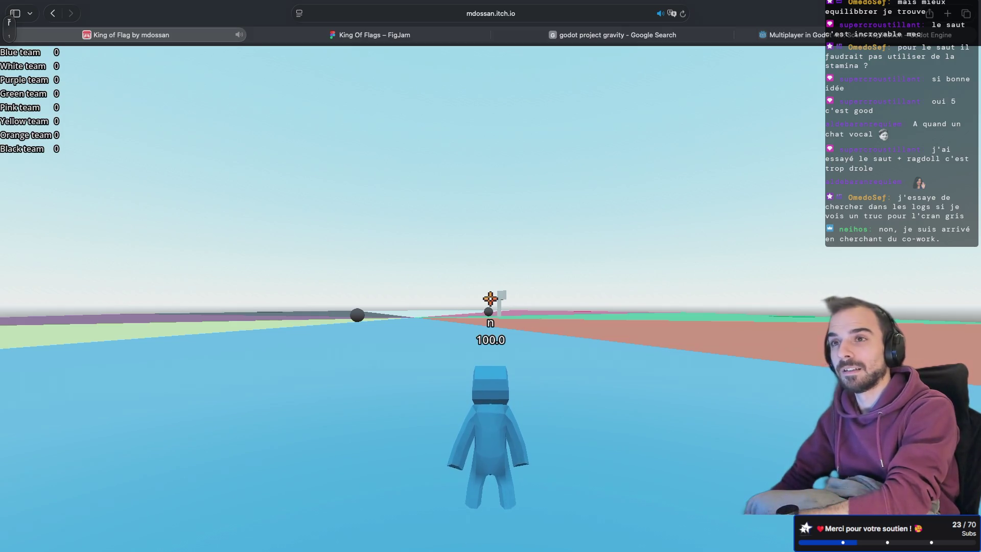
left_click_drag(429, 326, 452, 302)
left_click(407, 319)
key("w")
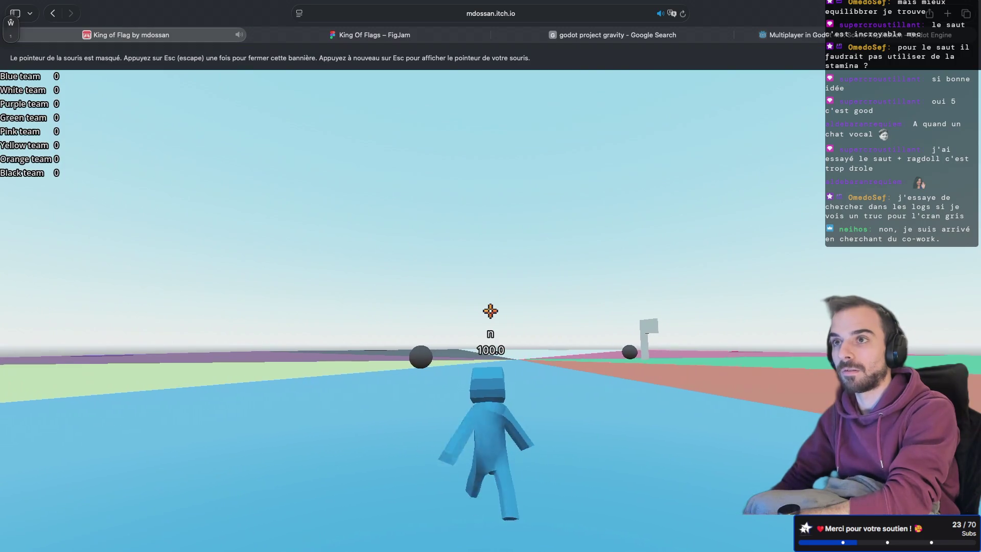
Sprint to the dark ball and hit it far away.
mouse_move(490, 311)
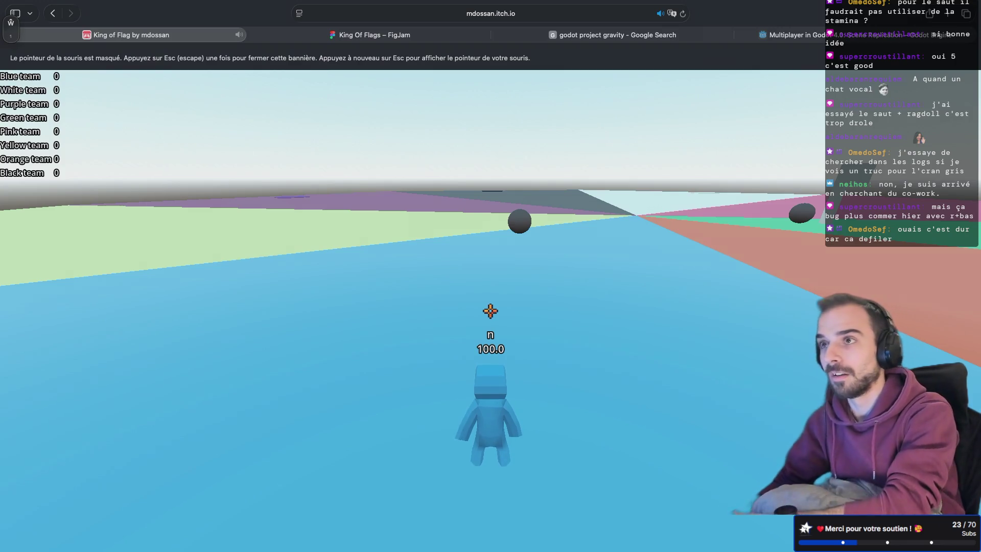
key("shift+w")
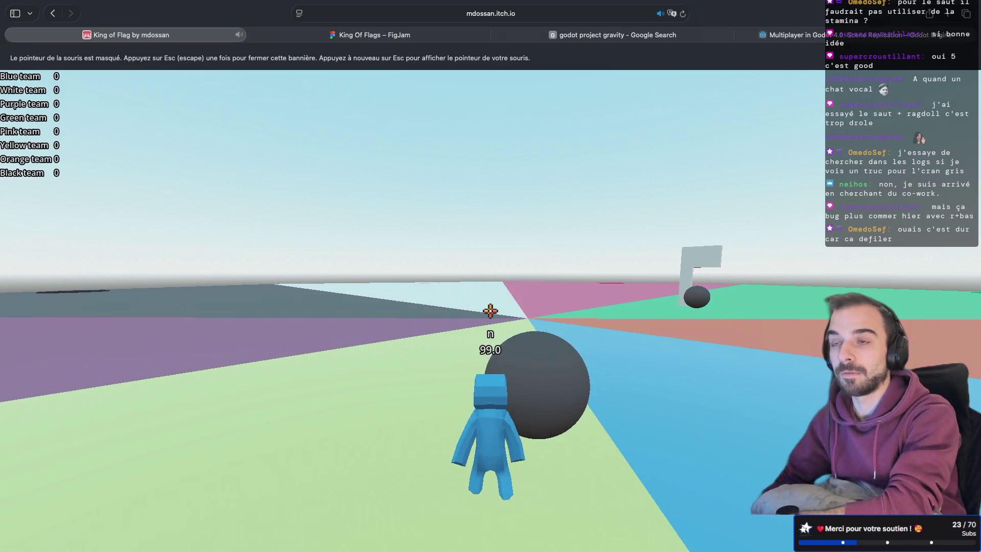
left_click(490, 310)
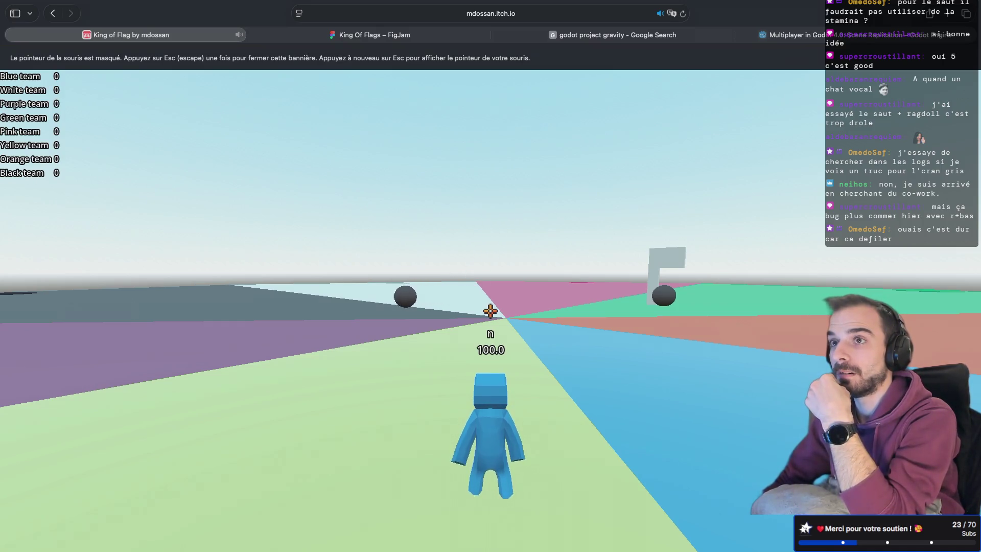
Run across the pink, white and light blue sectors, jump high, then release the game's input capture.
key("w")
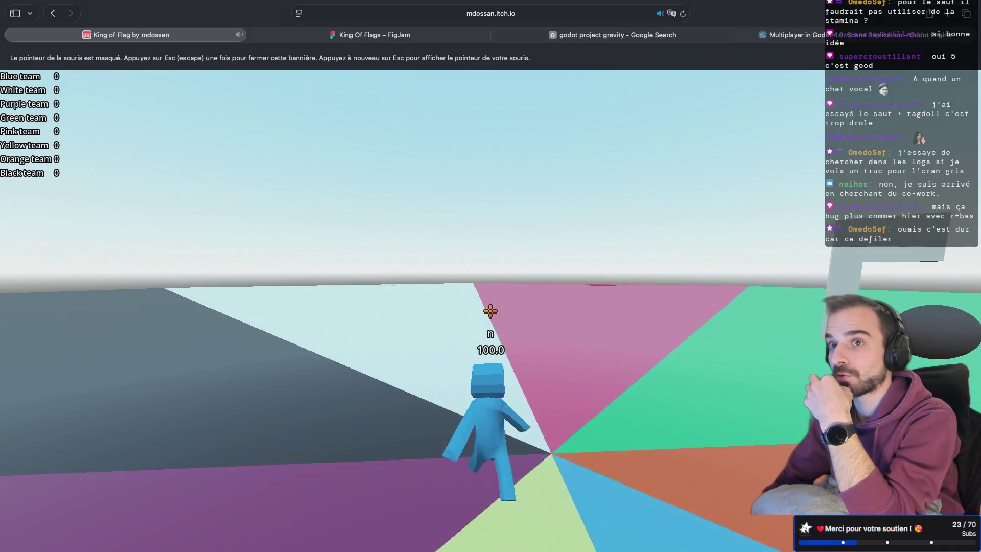
key("w")
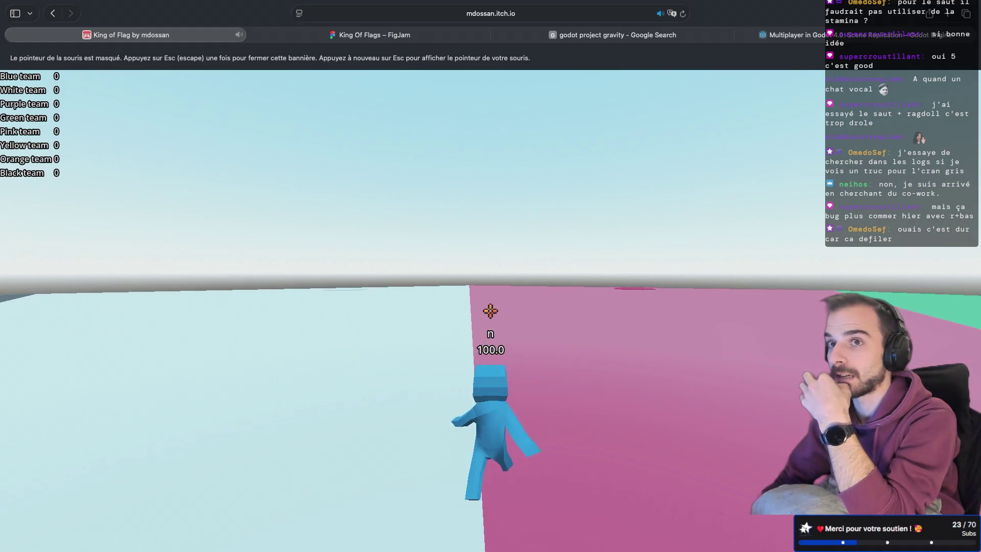
key("w")
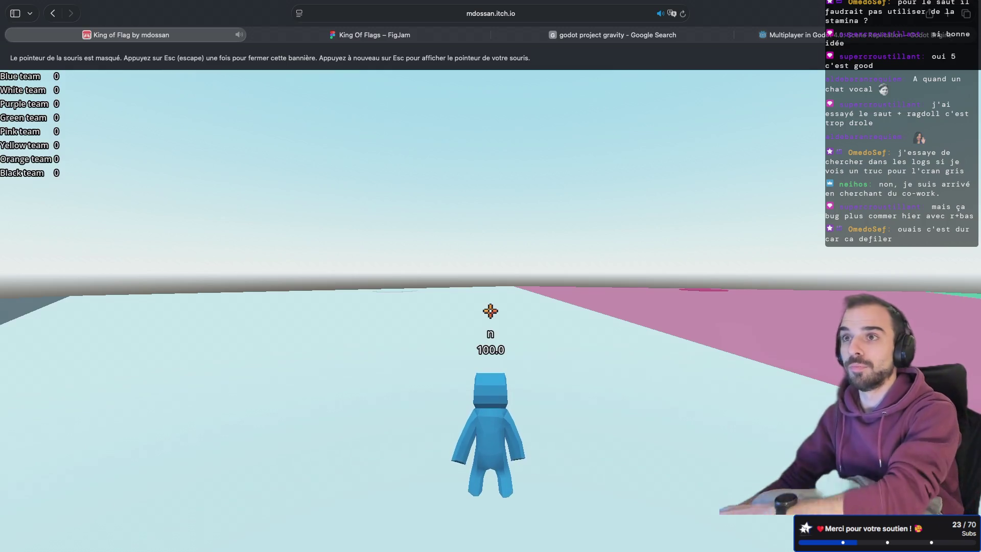
key("w")
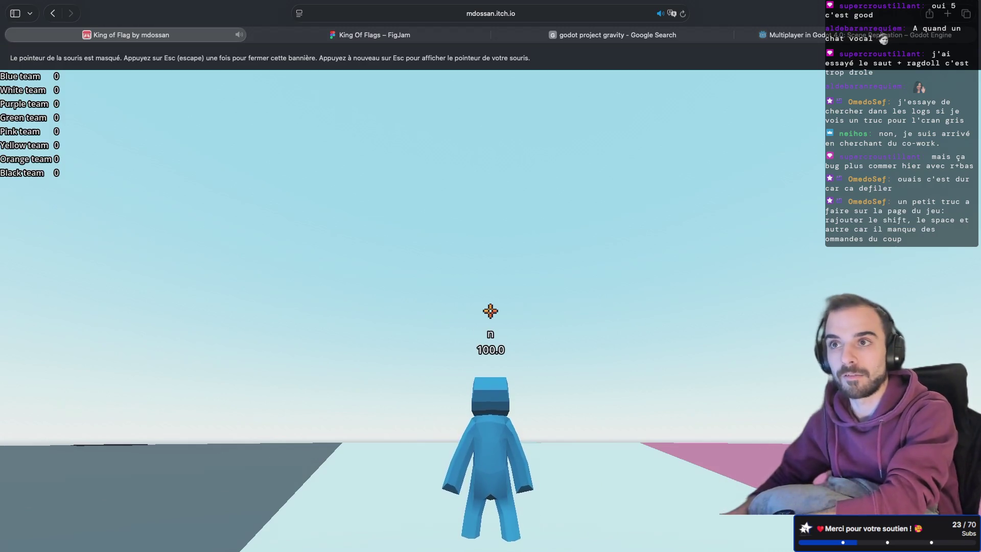
mouse_move(490, 310)
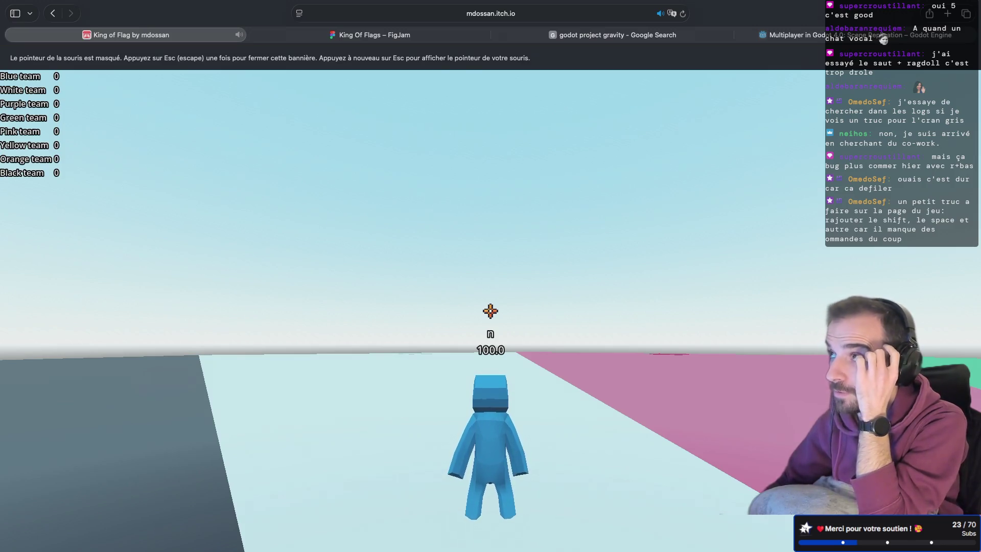
key("space")
key("Escape")
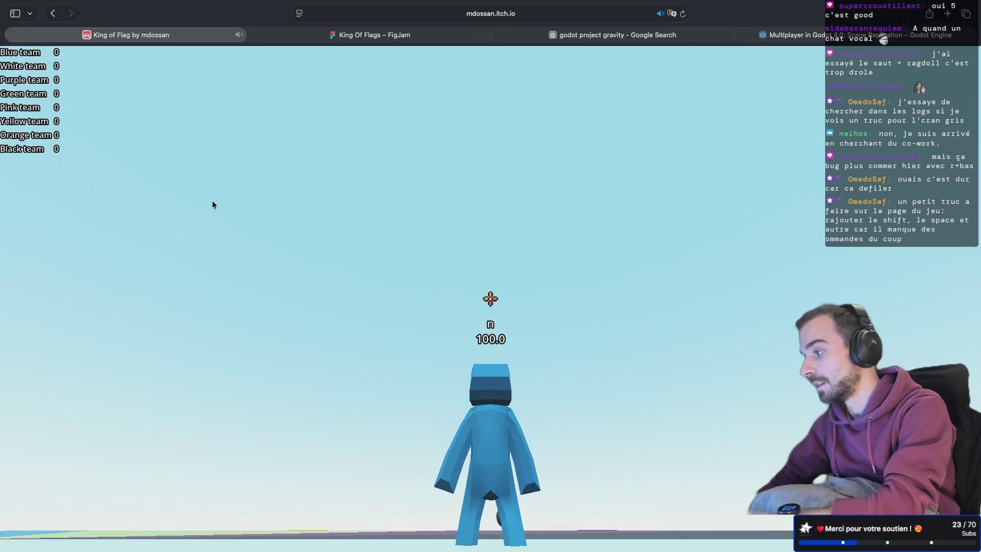
Return to the game page, review the Controls lines from Camera to Attack, then open Edit game.
key("super+bracketleft")
scroll(254, 392, "down", 2)
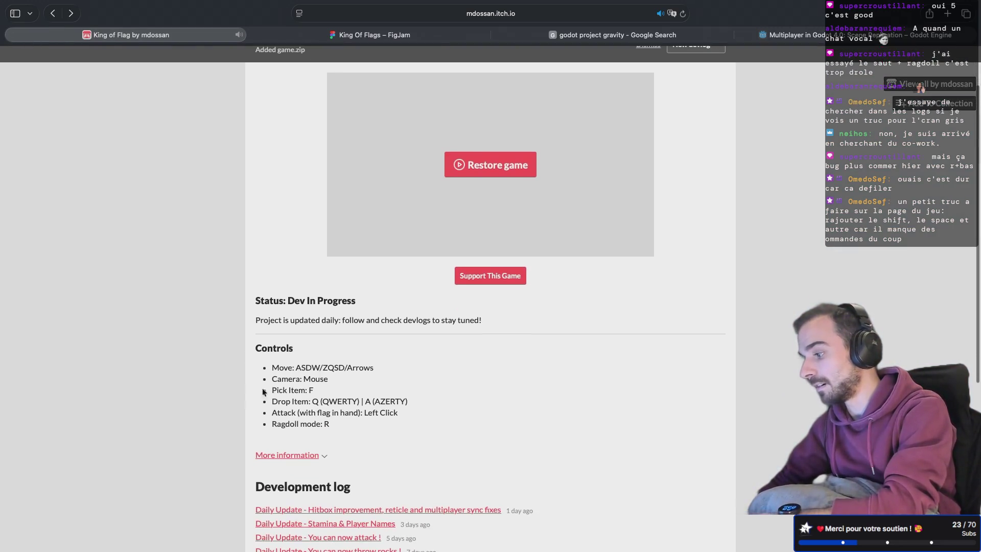
scroll(336, 369, "up", 2)
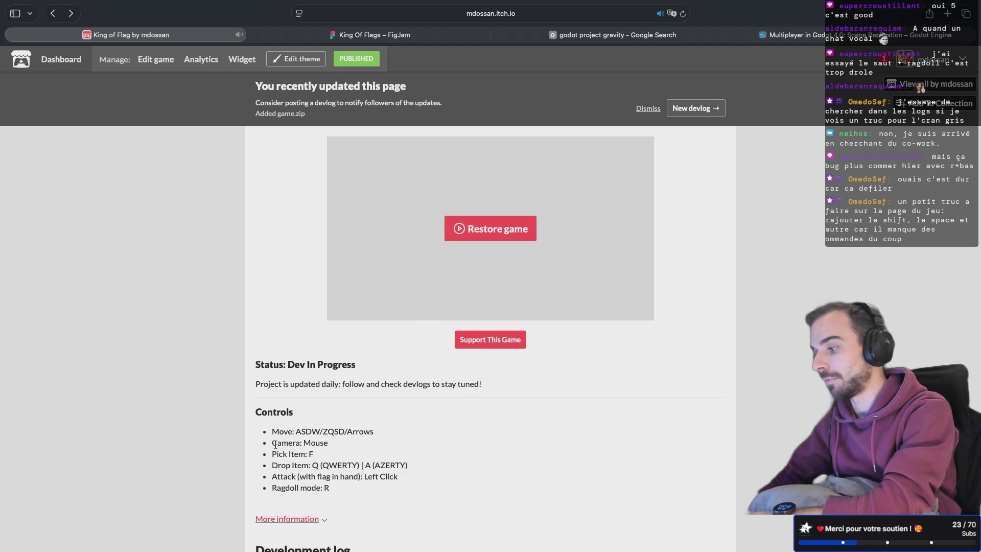
left_click_drag(266, 441, 397, 477)
left_click(342, 487)
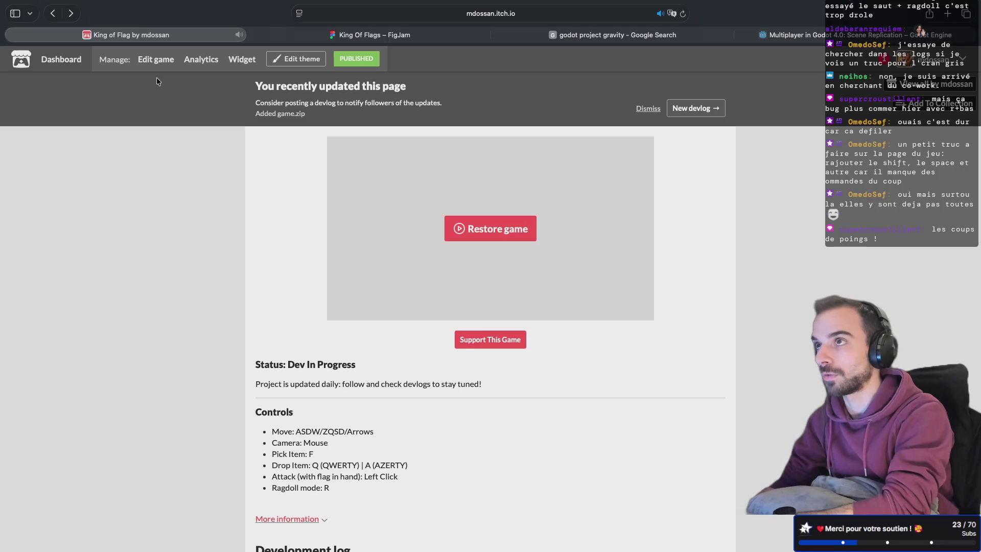
left_click(153, 69)
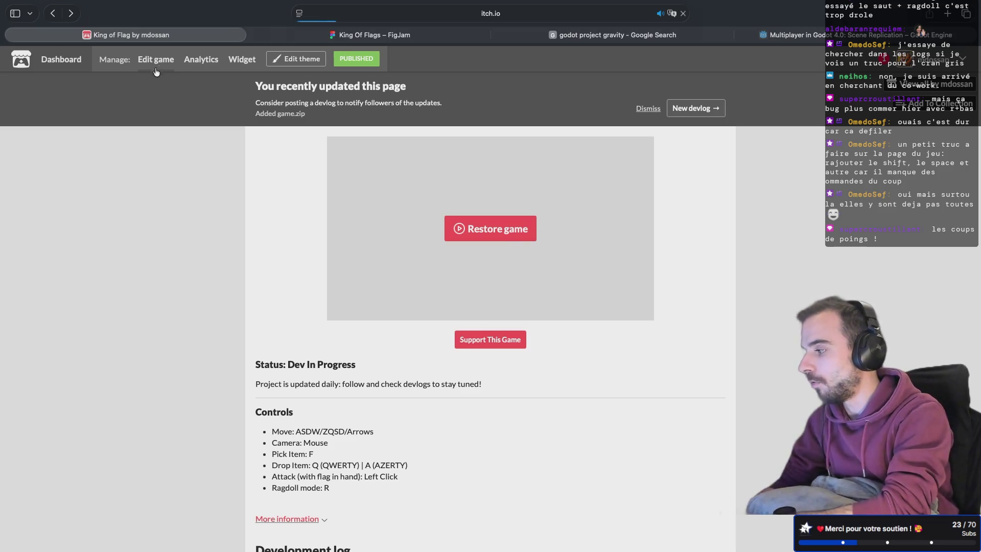
Start a new devlog post titled 'Daily Update - You can Jump !'.
left_click(338, 113)
left_click(610, 147)
left_click(317, 190)
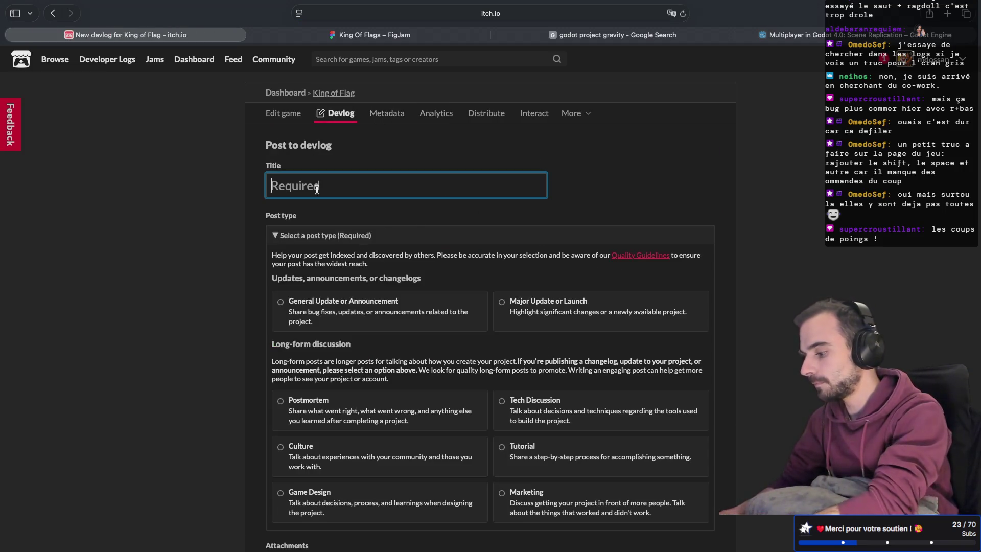
type("Daily Upda")
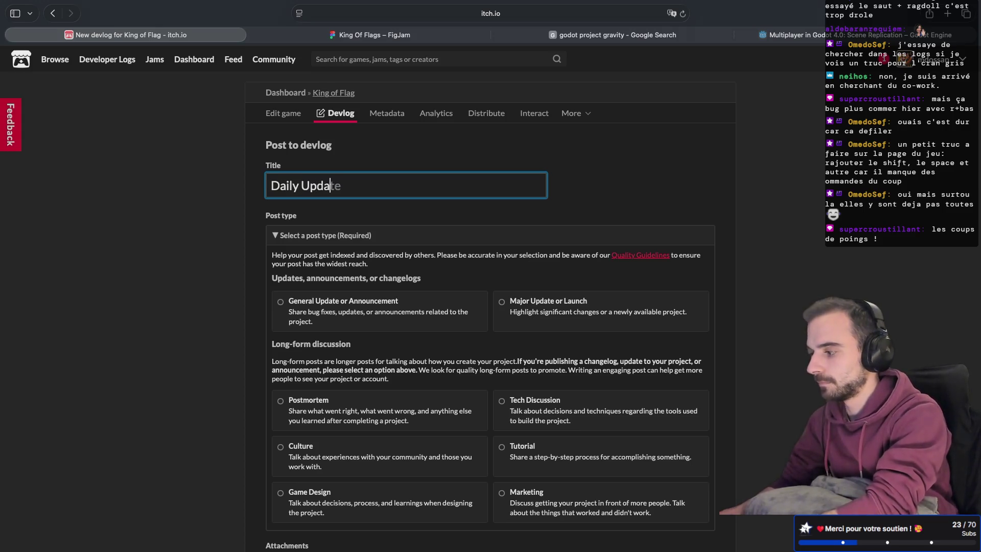
type("te - ")
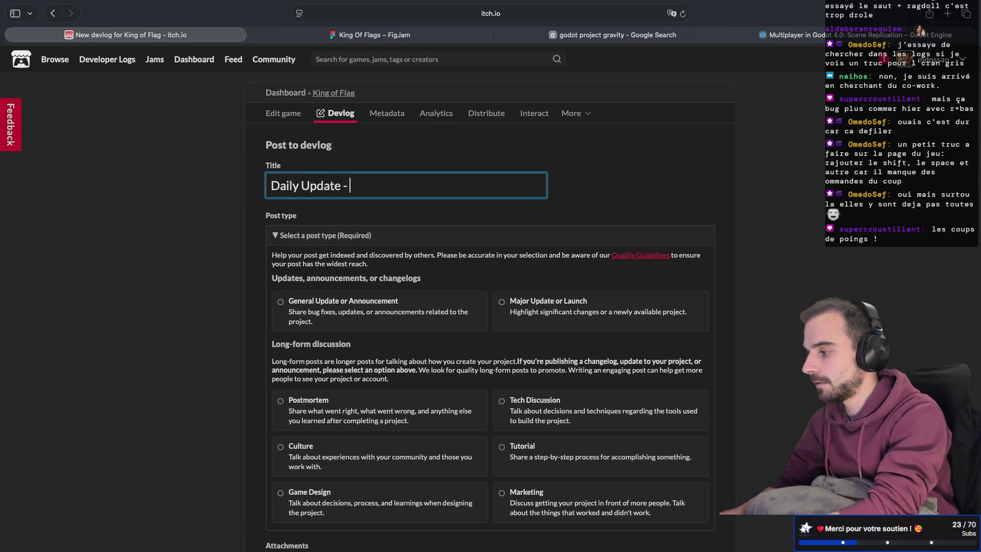
type("You can ")
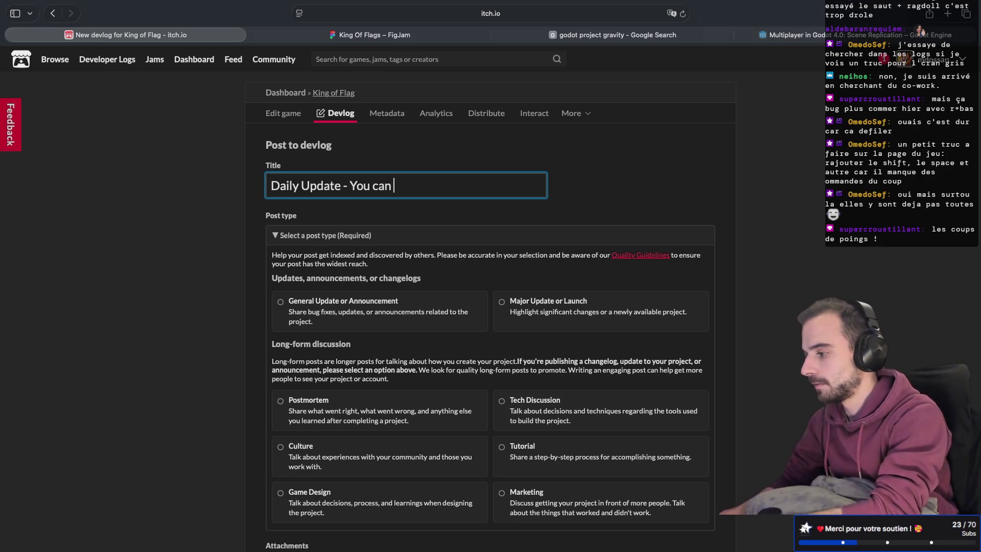
type("Jump !")
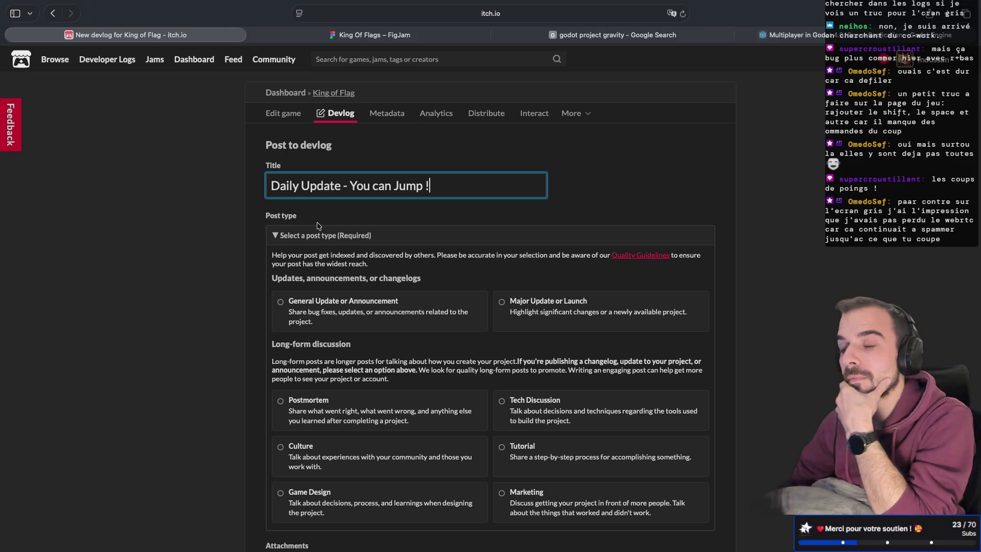
Detach game.zip, begin the content with 'Hello !', and switch to HTML source view.
scroll(357, 215, "down", 5)
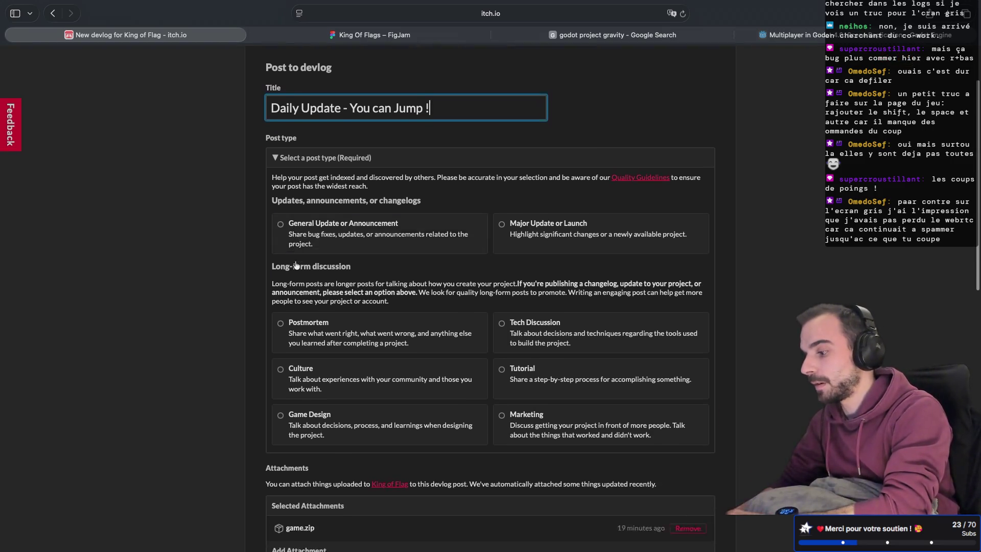
scroll(409, 214, "down", 3)
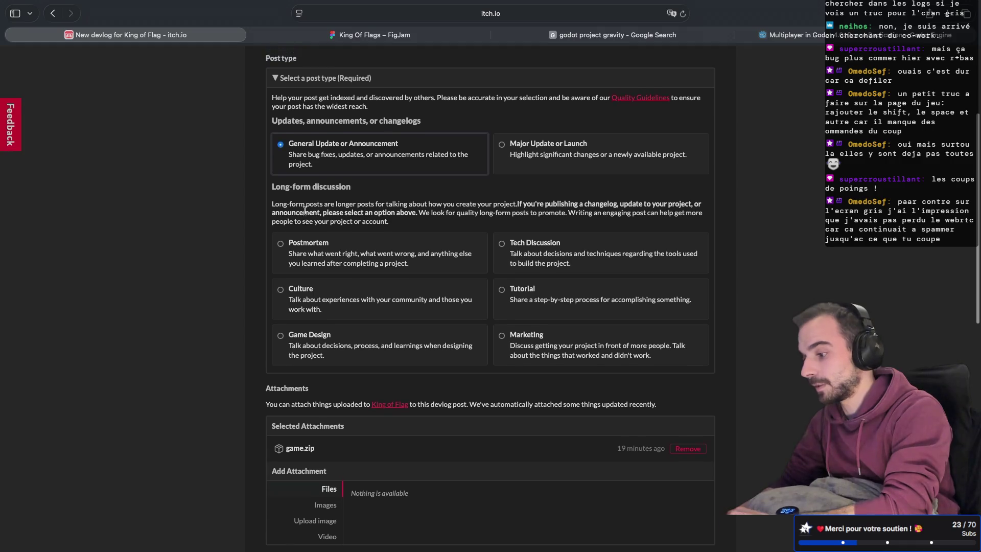
left_click(687, 285)
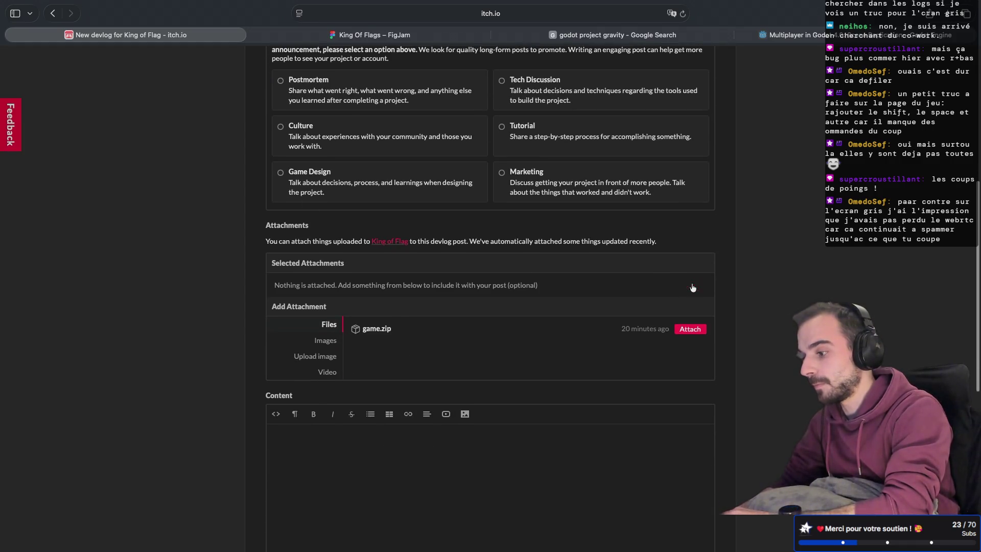
scroll(562, 358, "down", 2)
left_click(377, 374)
type("Hello !")
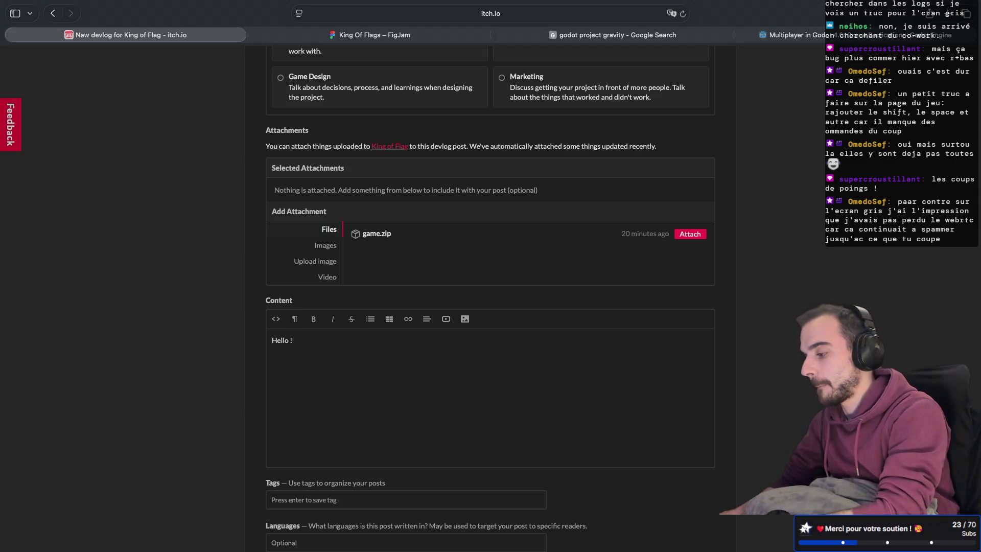
key("Return")
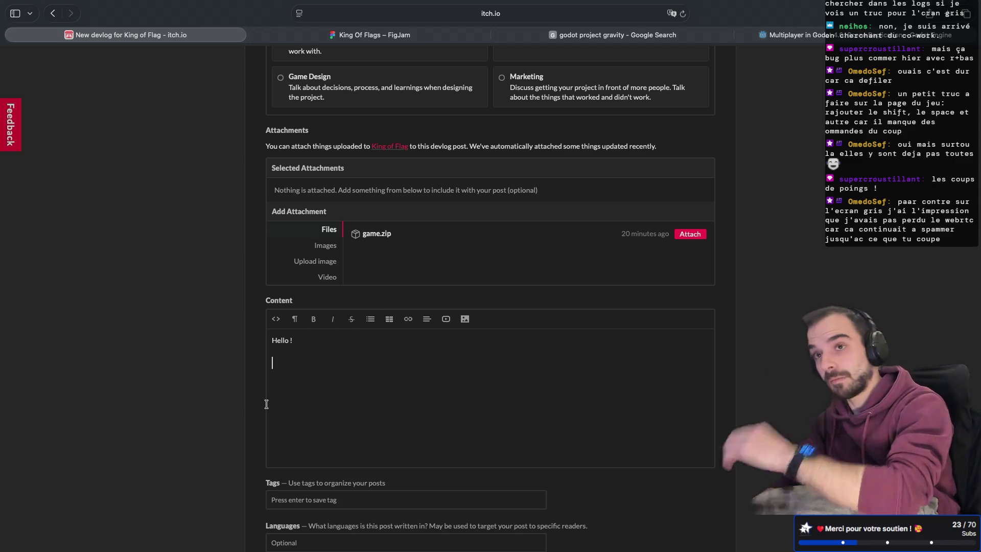
left_click(282, 325)
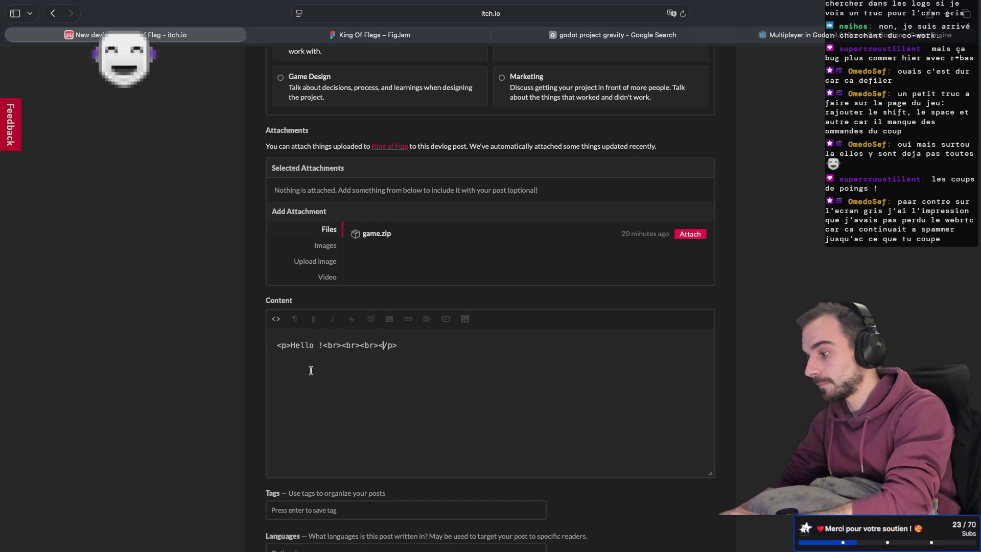
Delete the extra <br> tags and add a paragraph about adding jump and balancing stamina and flag size.
left_click_drag(325, 347, 379, 346)
key("BackSpace")
type("<p></p")
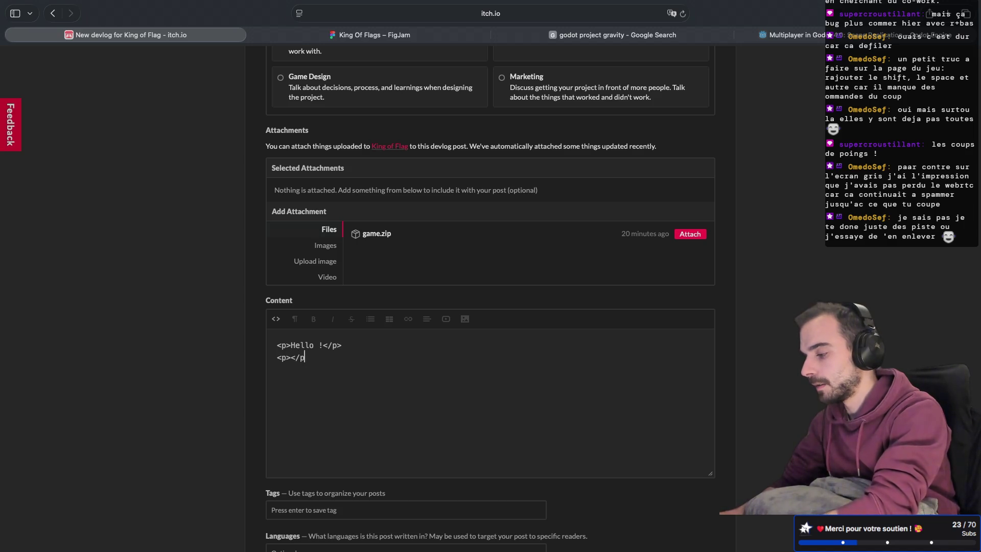
type(">")
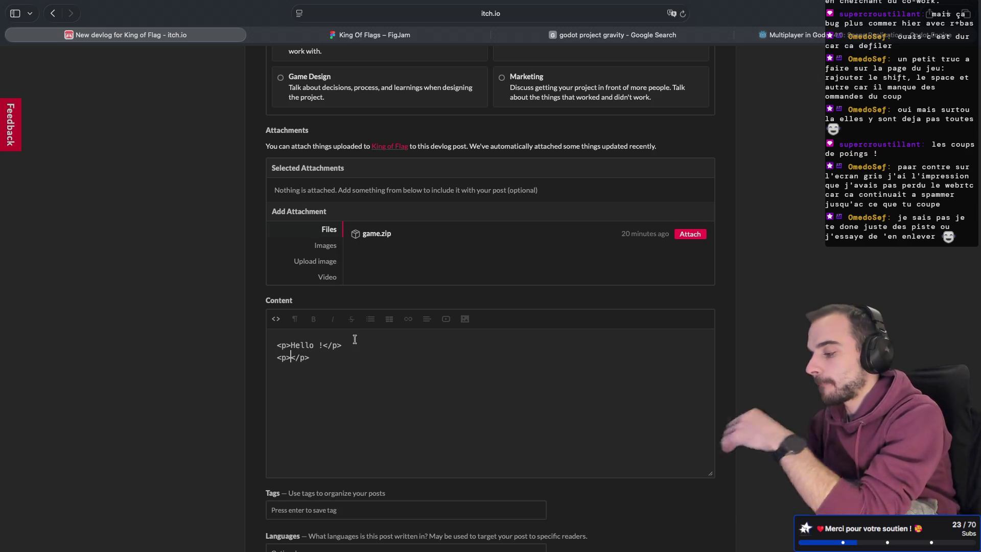
type("Tj")
type("da")
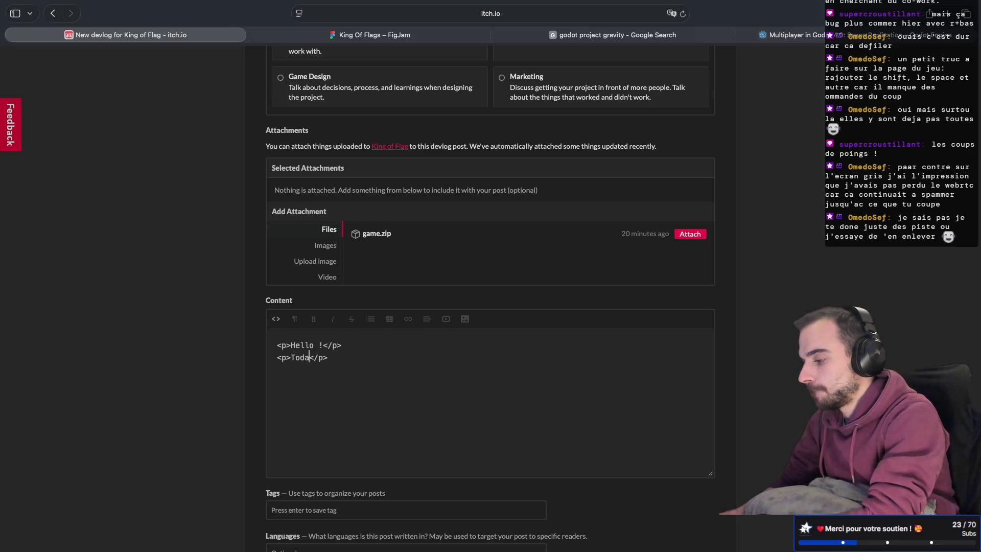
type("y's ")
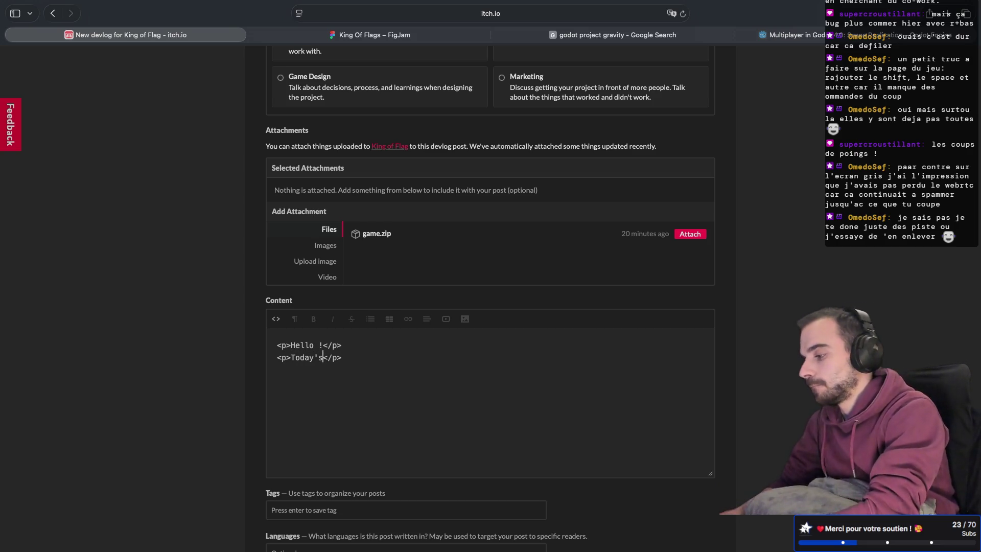
type(" was to")
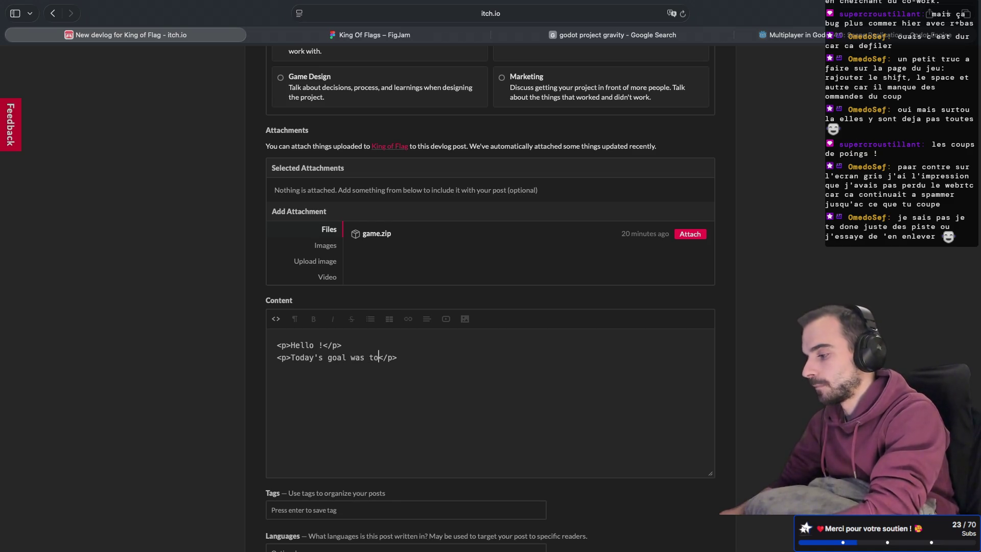
type(" addjump and ")
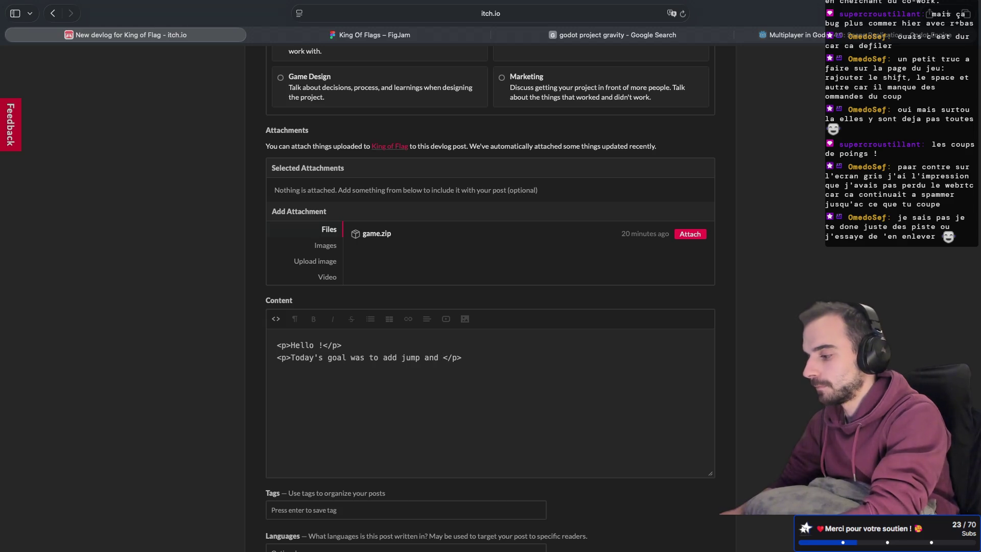
type("balance a bit the ga")
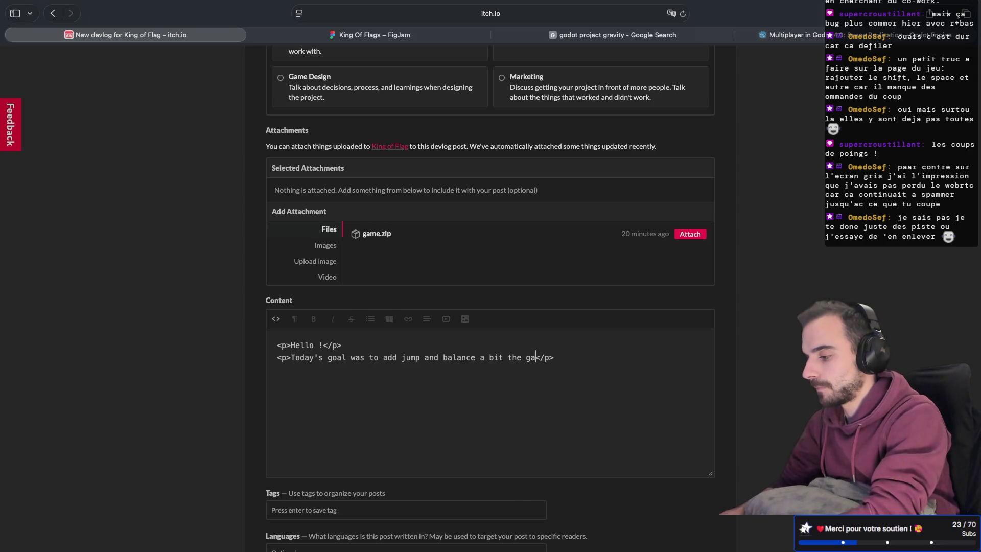
type("stamina")
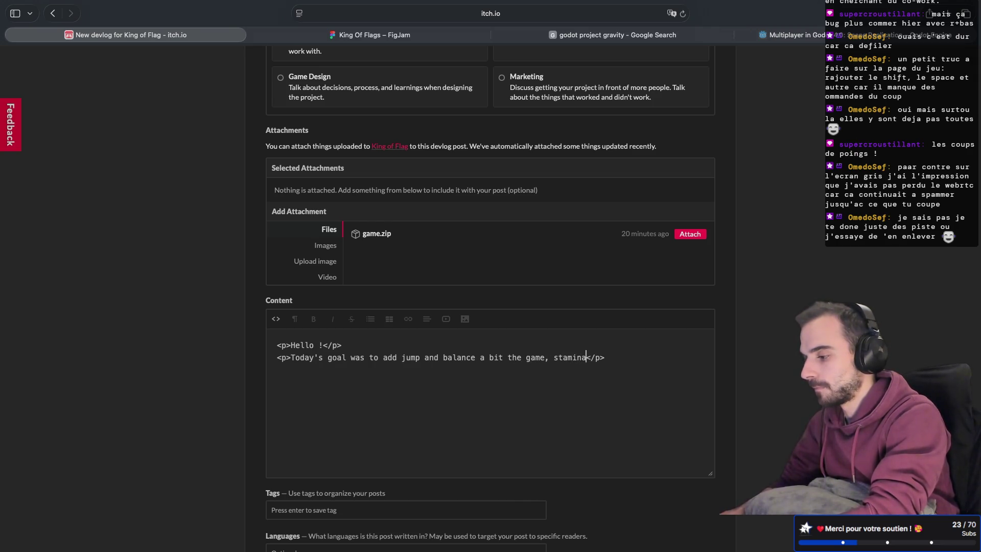
type(", ")
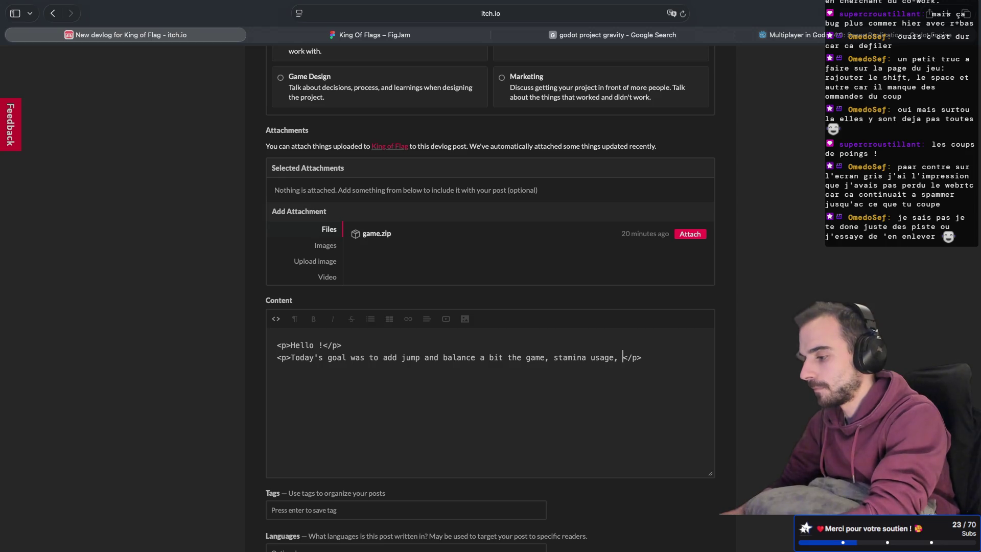
type("and flag ")
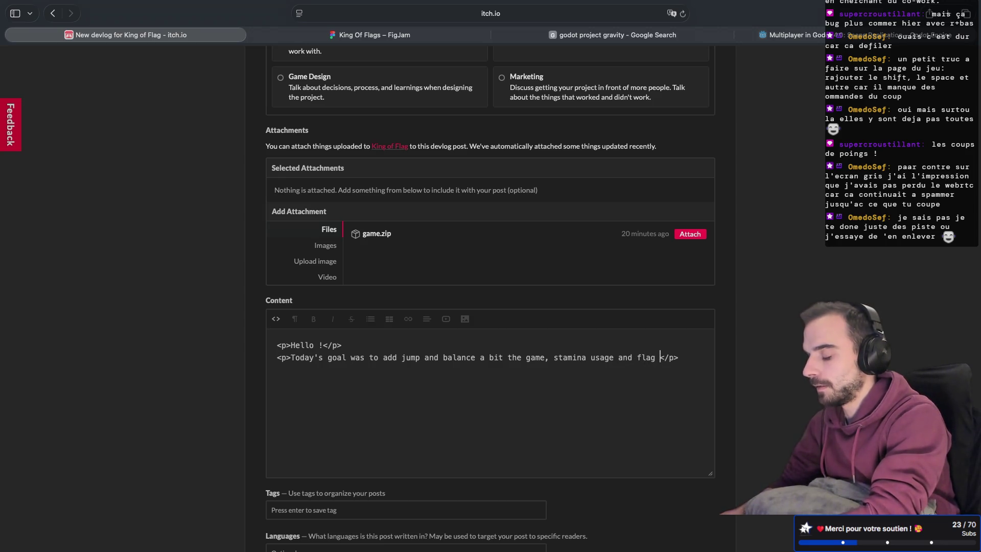
type("size!")
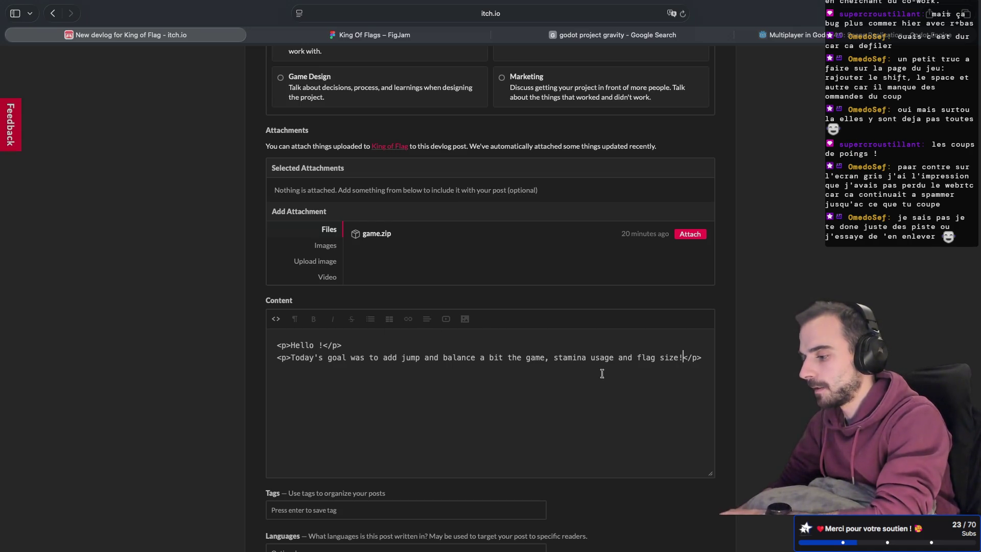
left_click(707, 358)
Add a third paragraph saying new bugs like grey screens must be fixed really fast.
key("Return")
type("<p>")
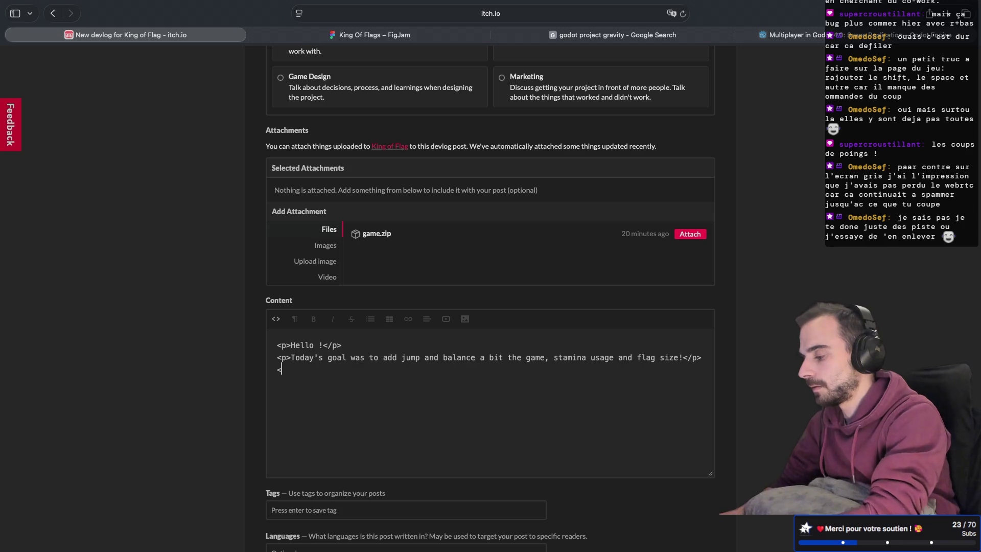
type("New ")
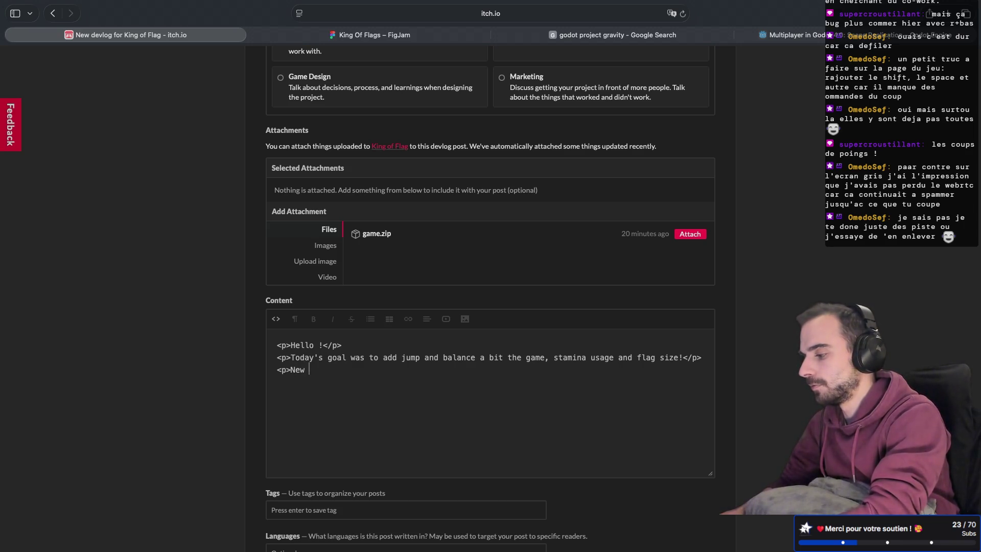
type("bugs ")
type("have been found, like")
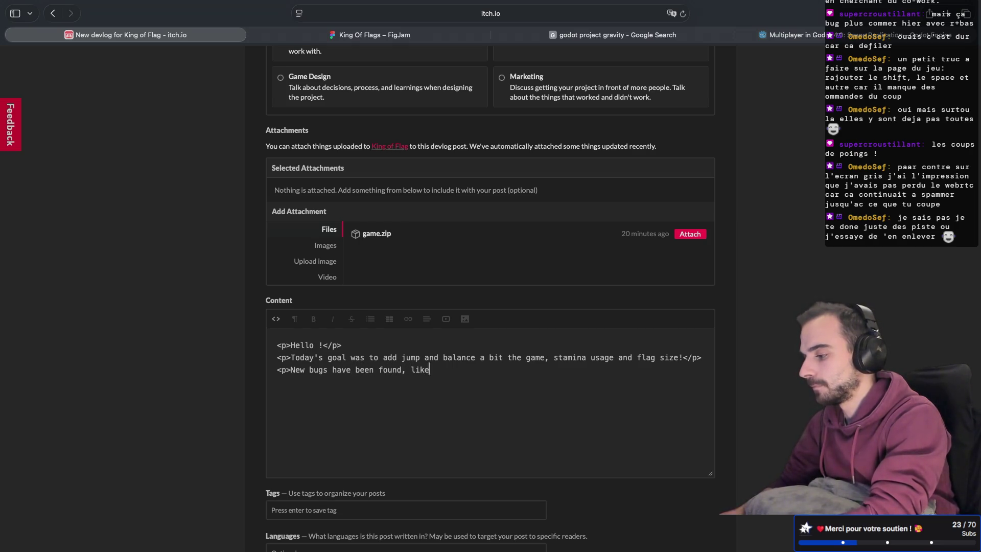
type(" a grey screen")
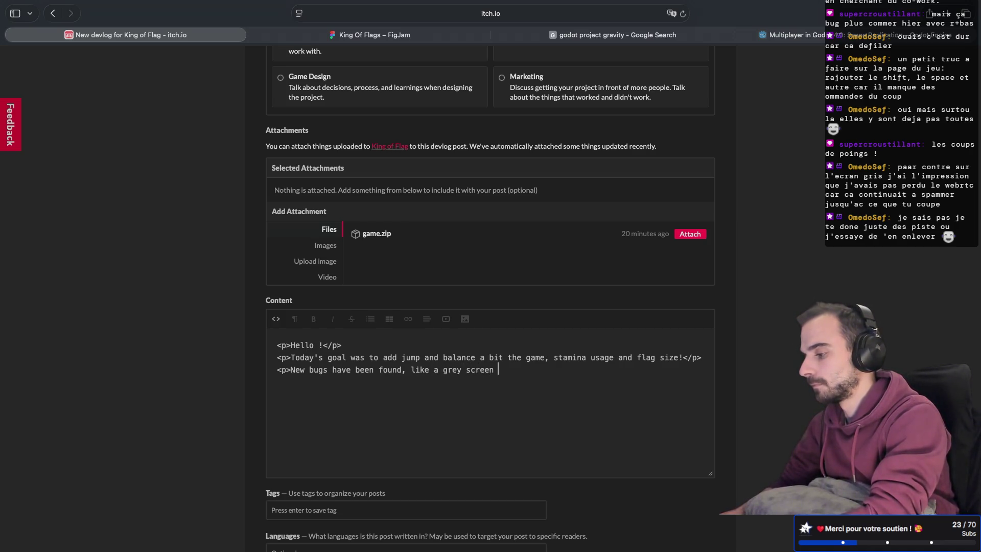
type("tin")
type("es, we will ")
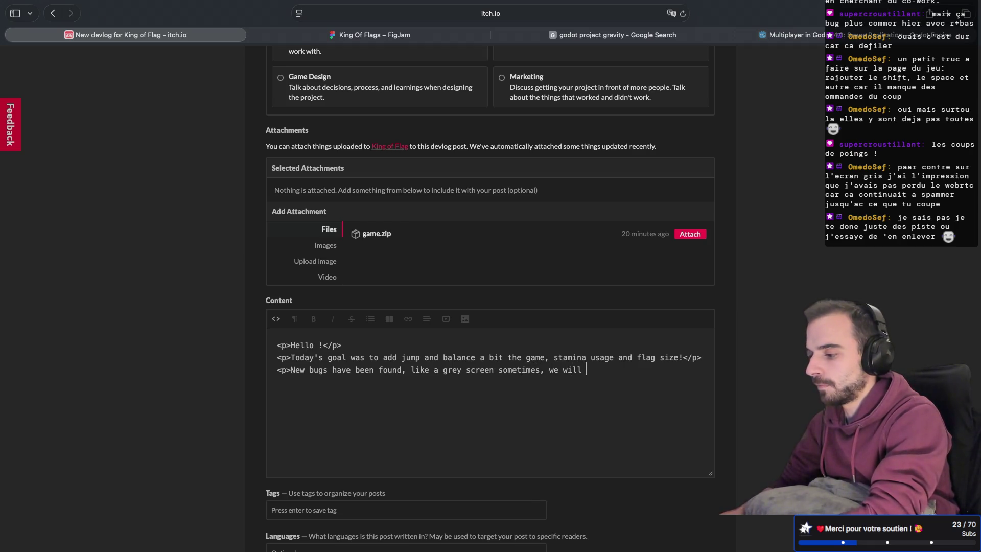
type("have to add")
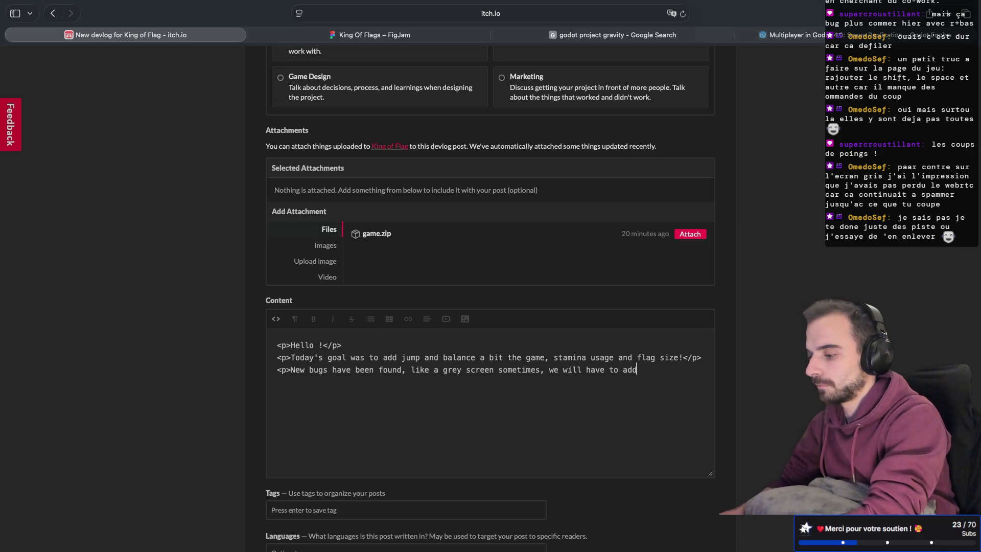
type("ress")
key("BackSpace")
key("BackSpace")
key("BackSpace")
type("them ")
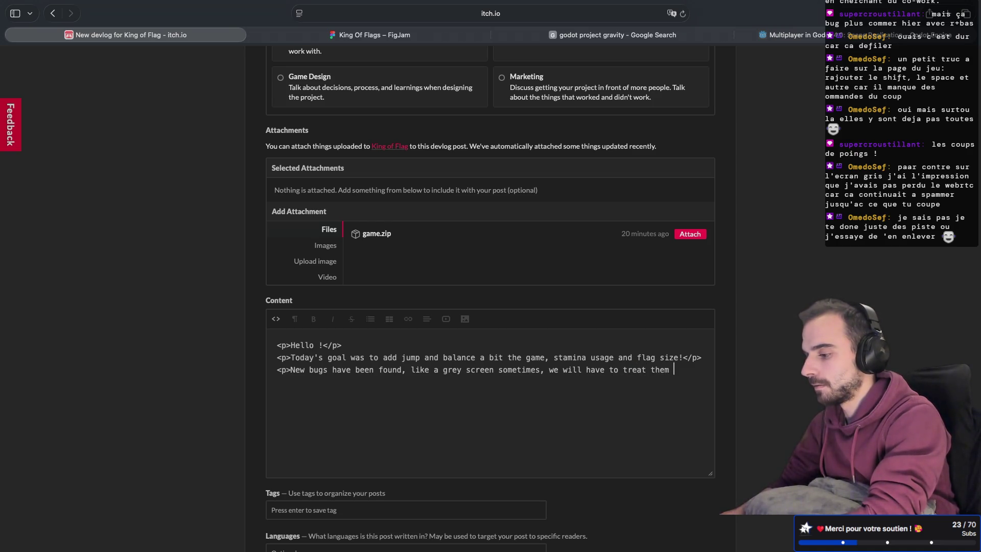
type("really fast !")
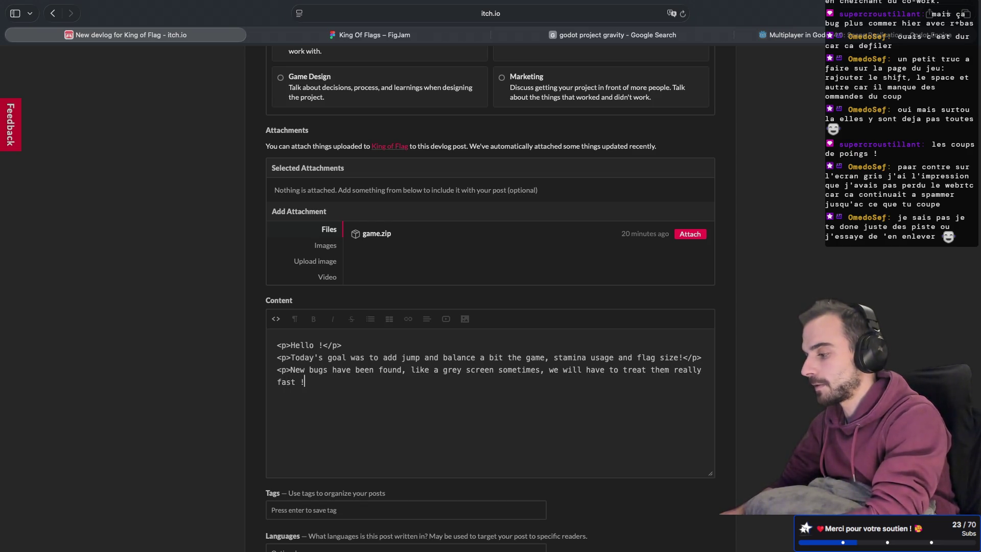
type("</p>")
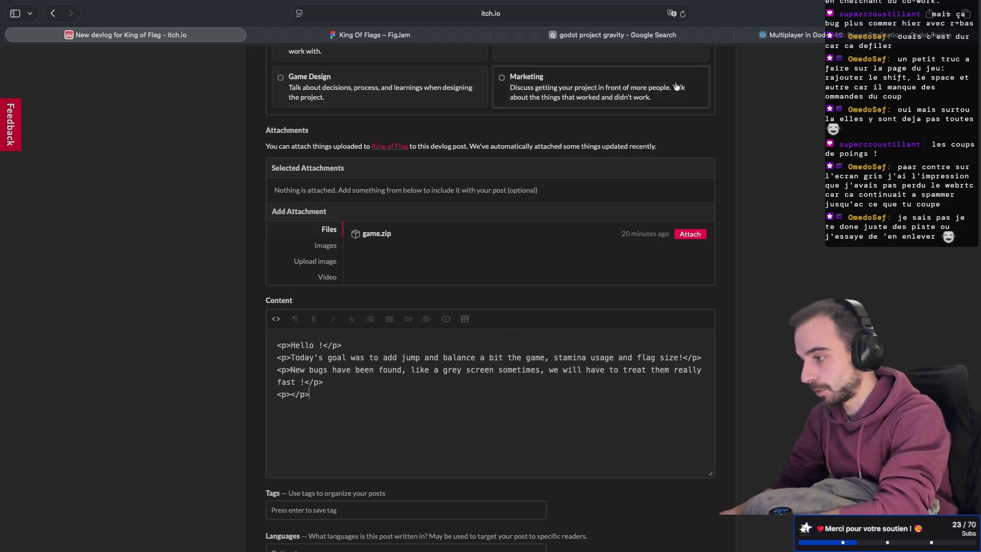
left_click(664, 35)
Show the Multiplayer in Godot docs tab scrolled to the Selecting levels section.
left_click(761, 37)
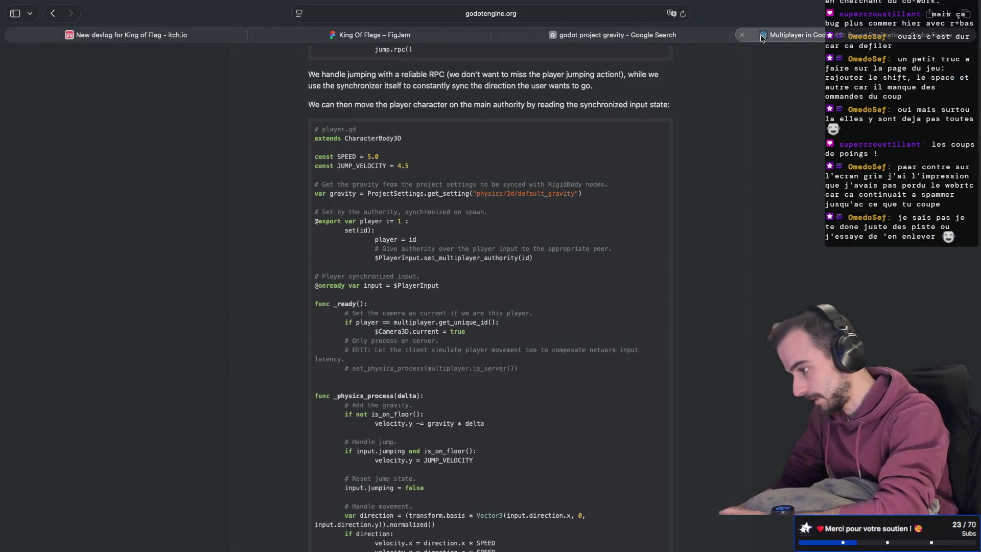
scroll(468, 284, "down", 2)
scroll(468, 284, "up", 15)
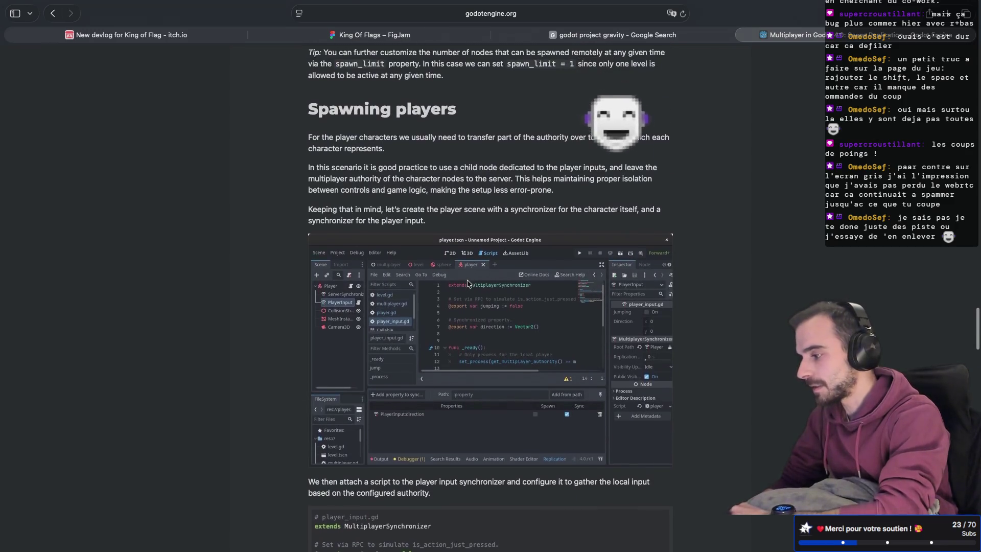
scroll(468, 284, "up", 2)
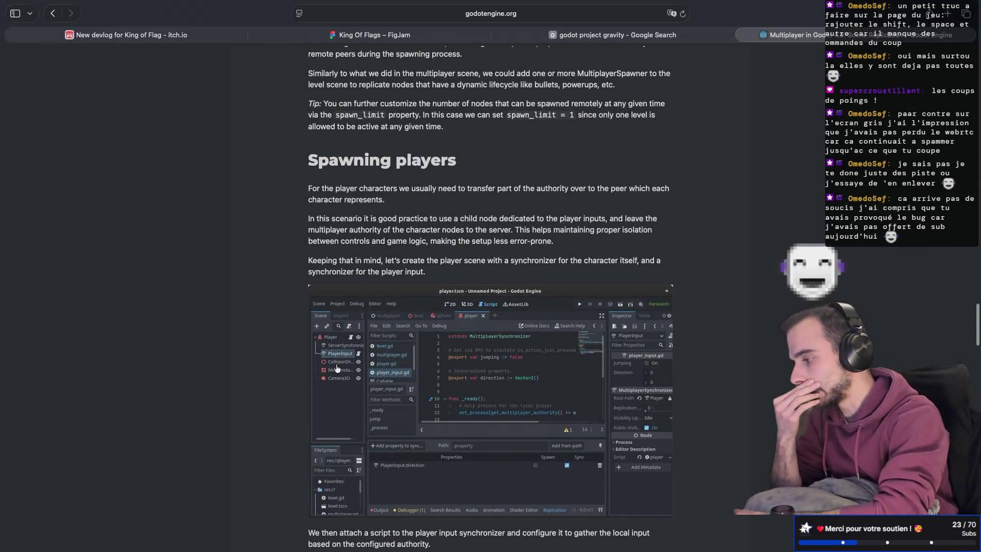
scroll(337, 368, "up", 20)
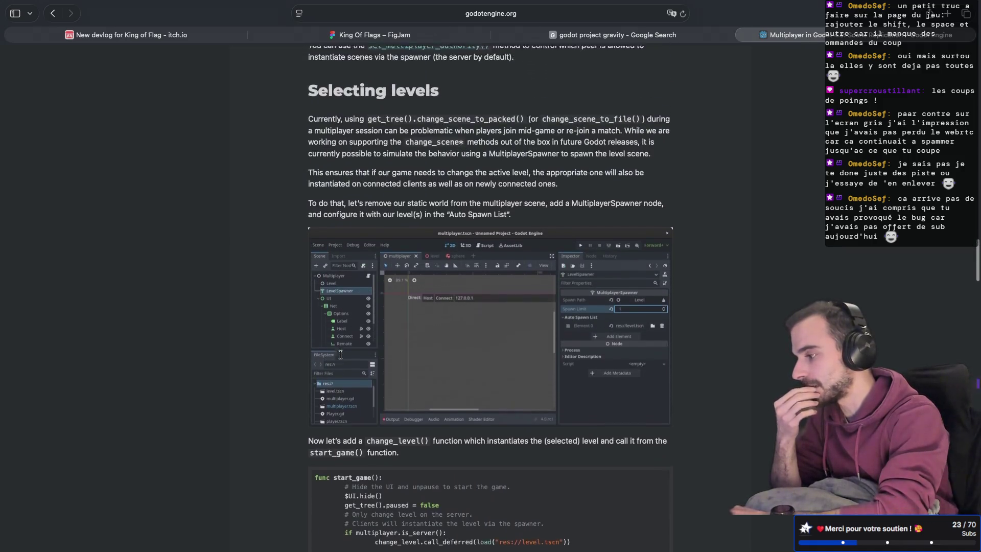
scroll(340, 355, "up", 2)
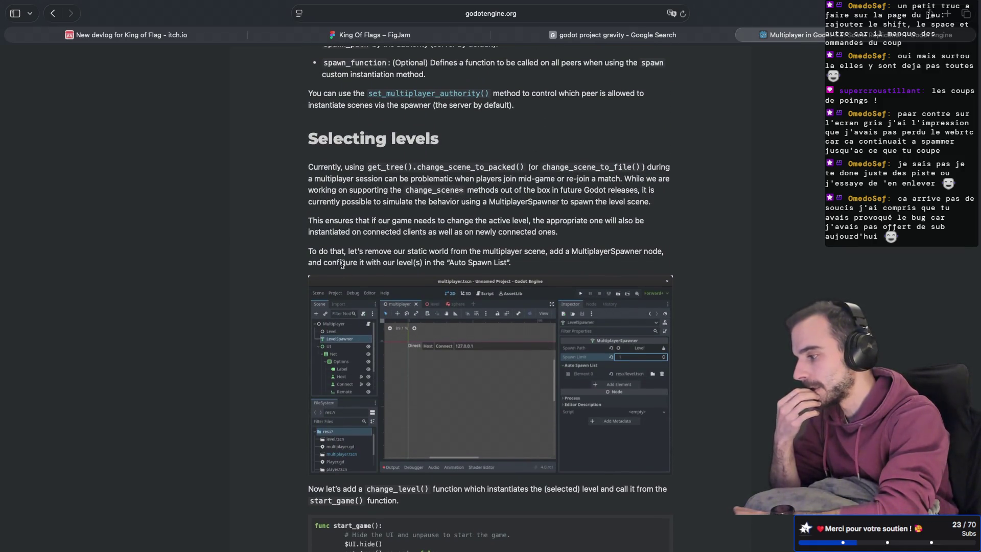
scroll(342, 264, "down", 1)
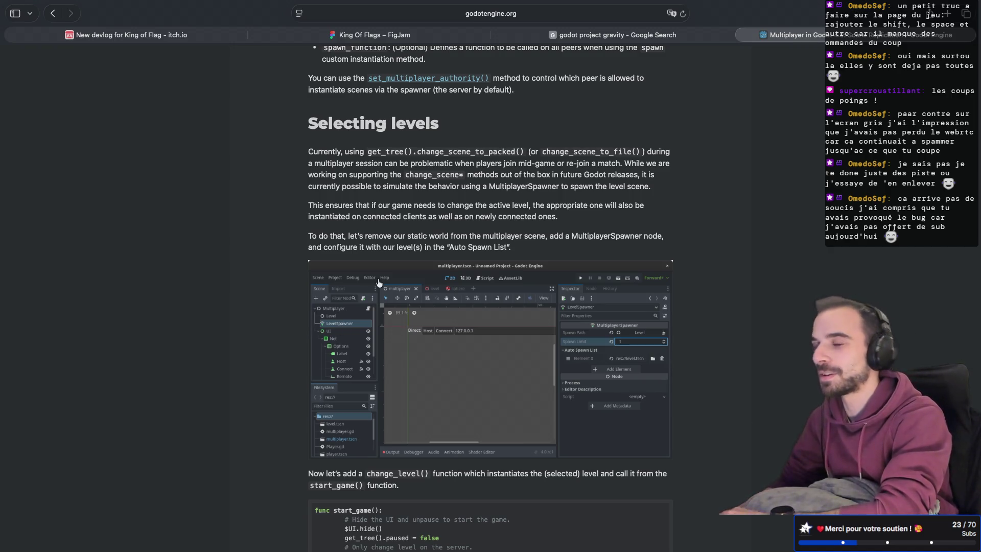
key("super+Tab")
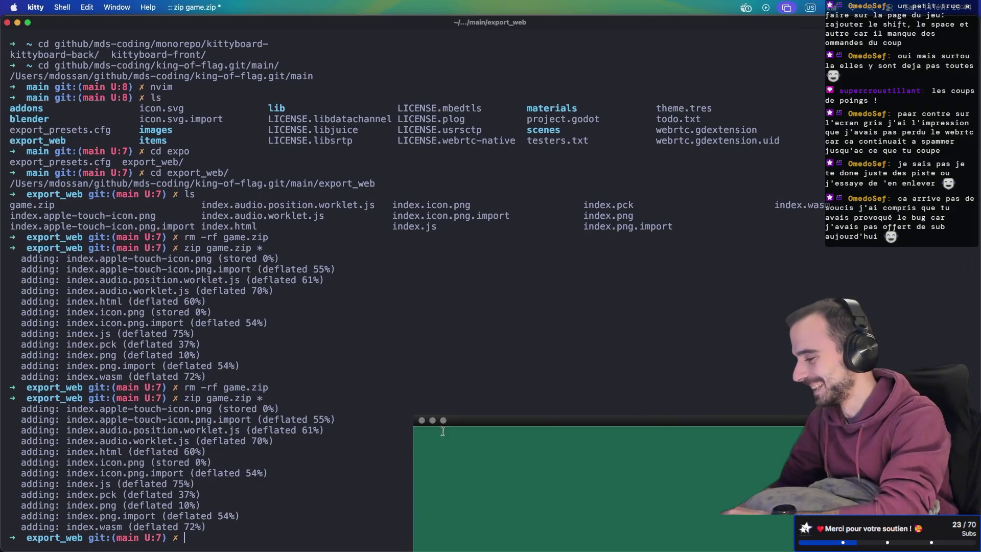
Open the second GIPHY recording in the editor and resize its capture frame to 654 x 580.
mouse_move(424, 428)
left_mouse_down()
mouse_move(459, 194)
mouse_move(402, 97)
left_mouse_up()
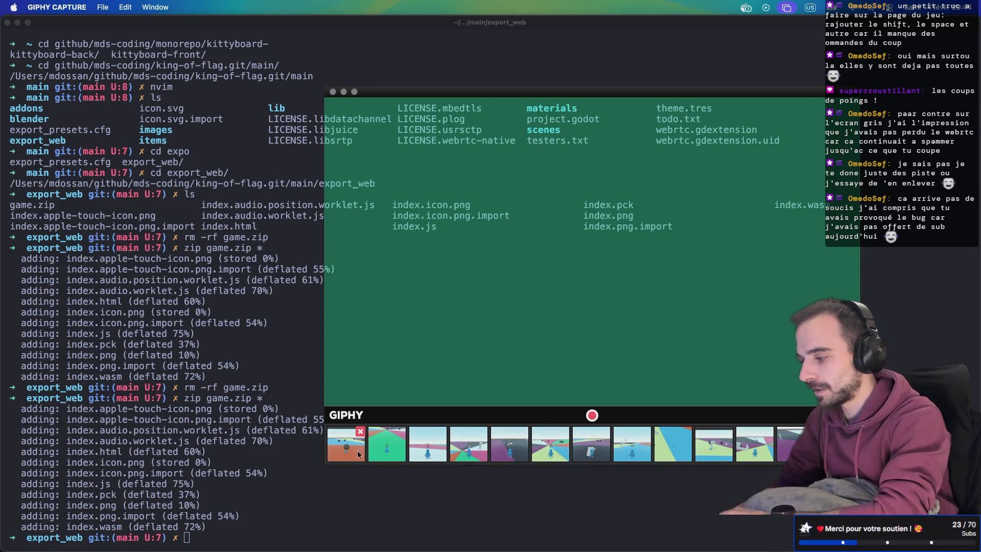
left_click(391, 448)
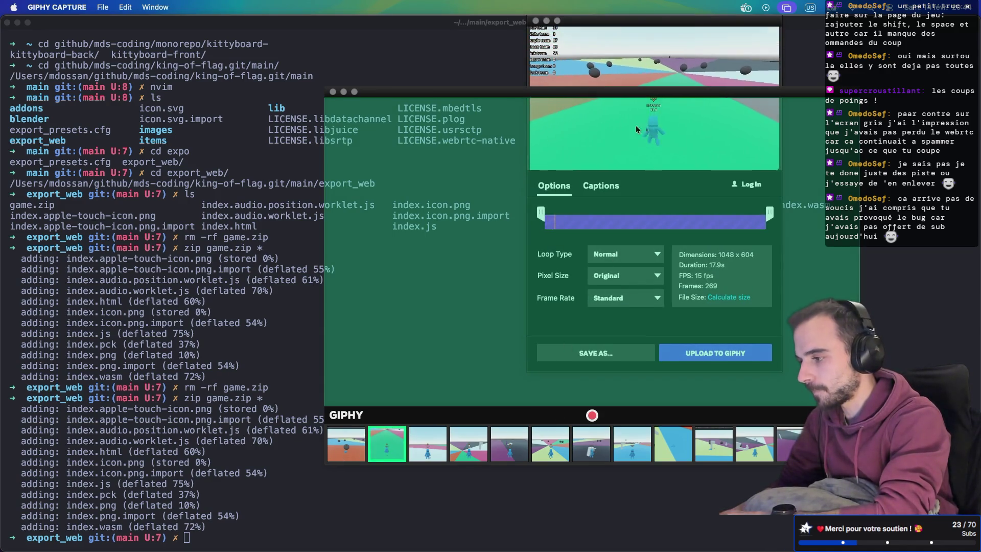
left_click_drag(672, 92, 459, 177)
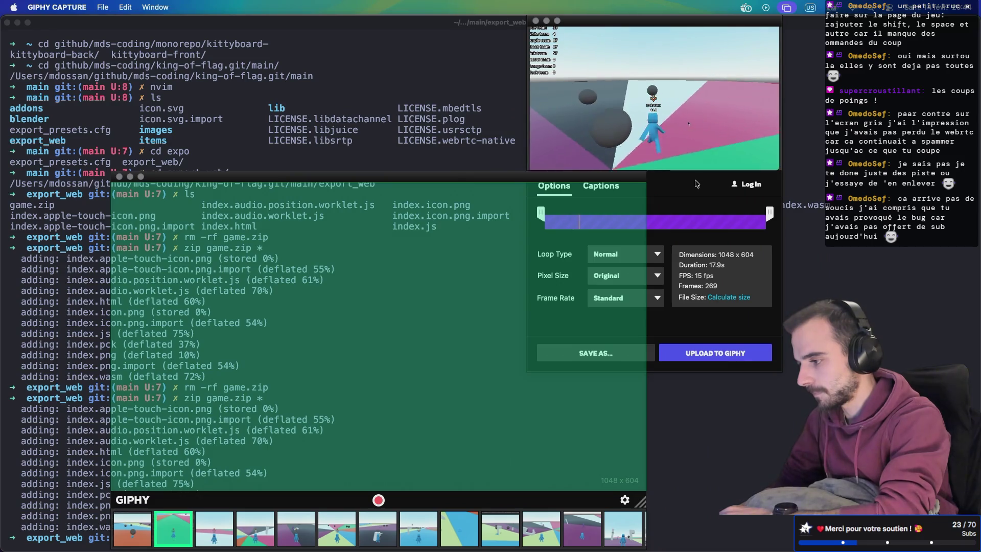
left_click_drag(647, 177, 444, 189)
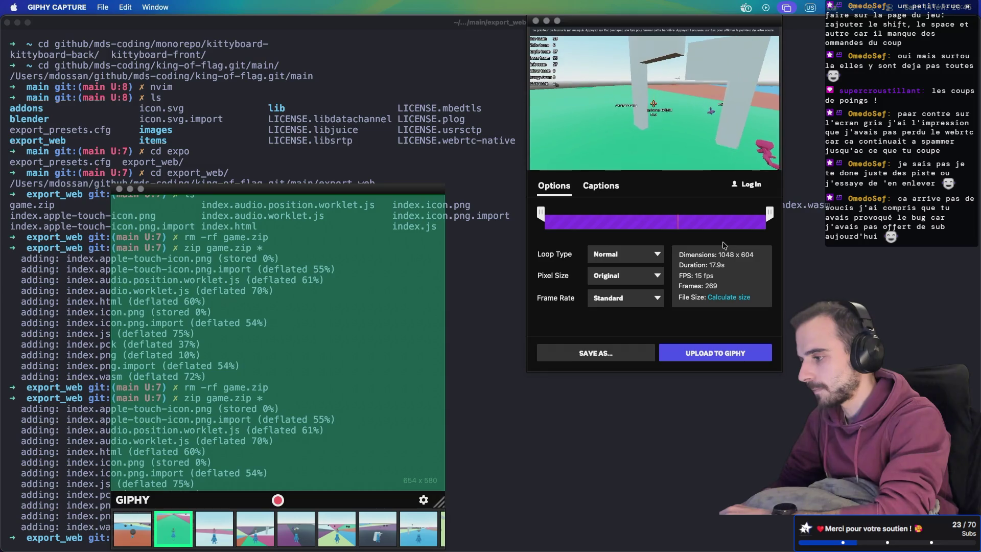
left_click(729, 297)
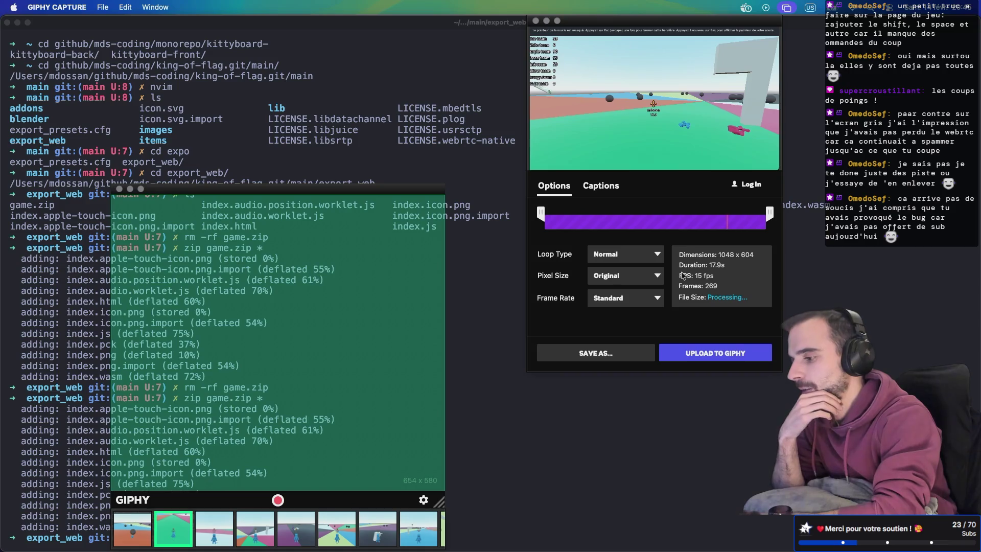
Scale the GIF to 480px with Low frame rate, recalculate its size, and save it as a GIF.
left_click(647, 279)
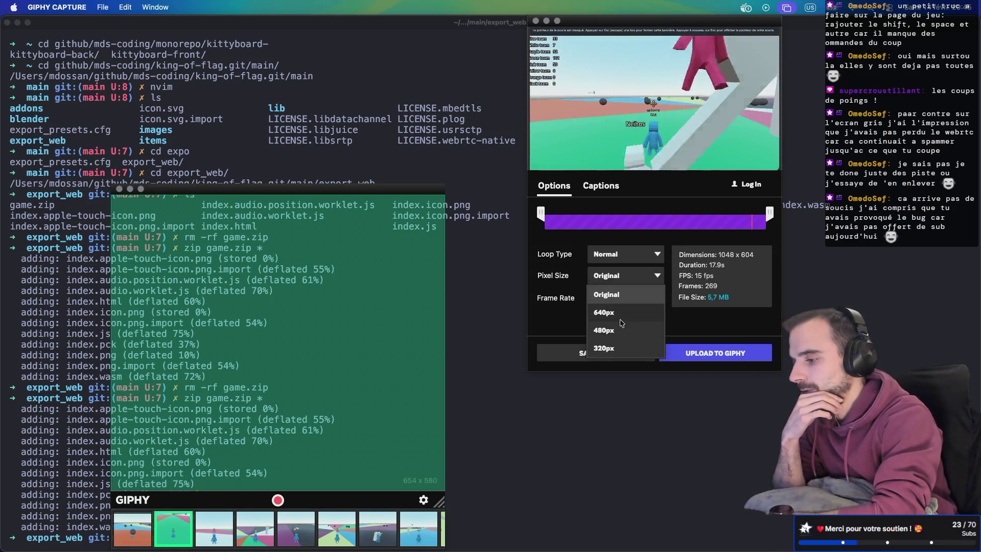
left_click(632, 308)
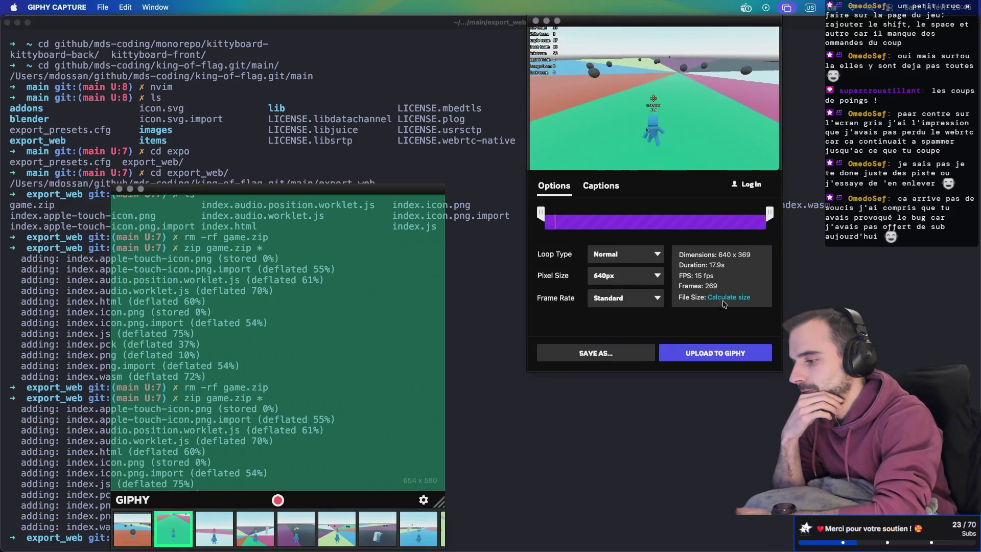
left_click(632, 304)
left_click(622, 369)
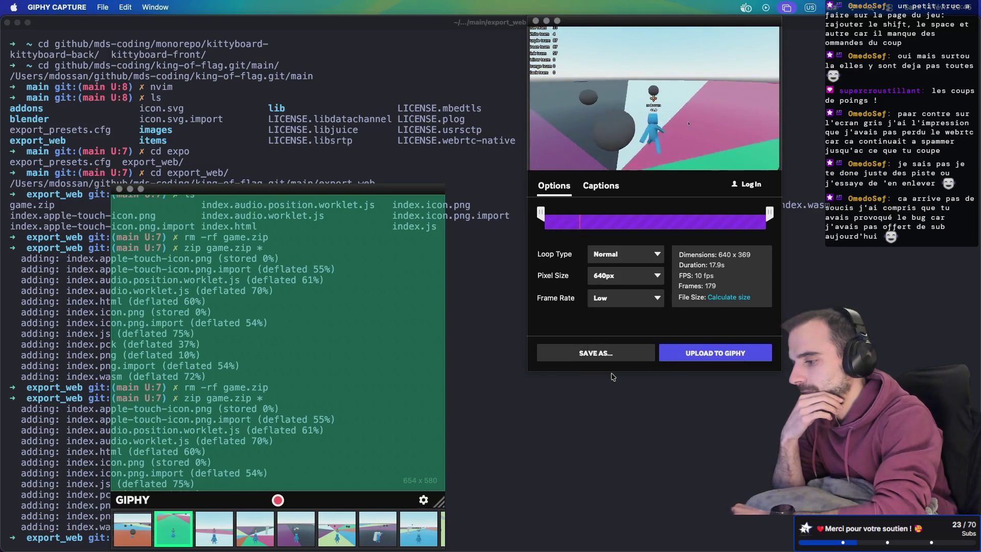
left_click(723, 301)
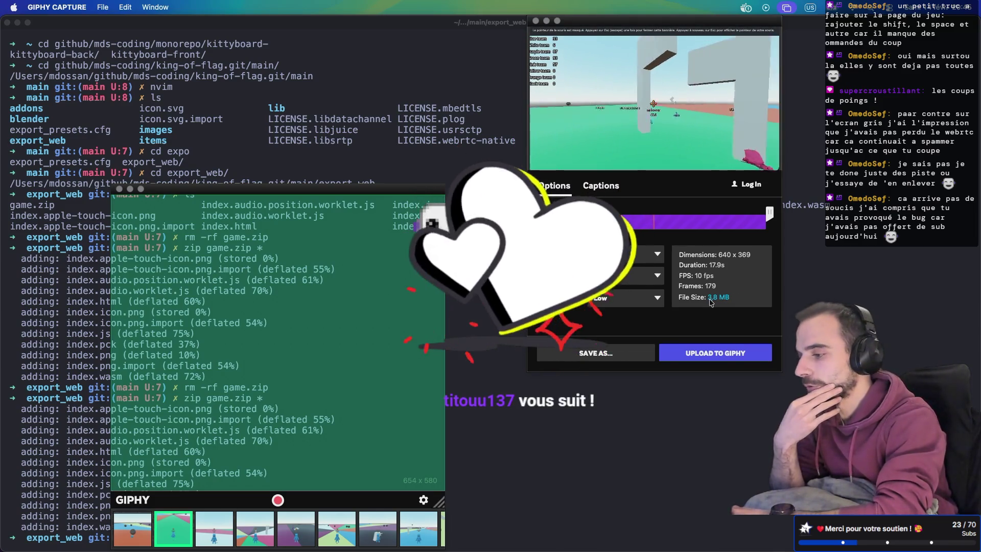
left_click(646, 276)
left_click(631, 309)
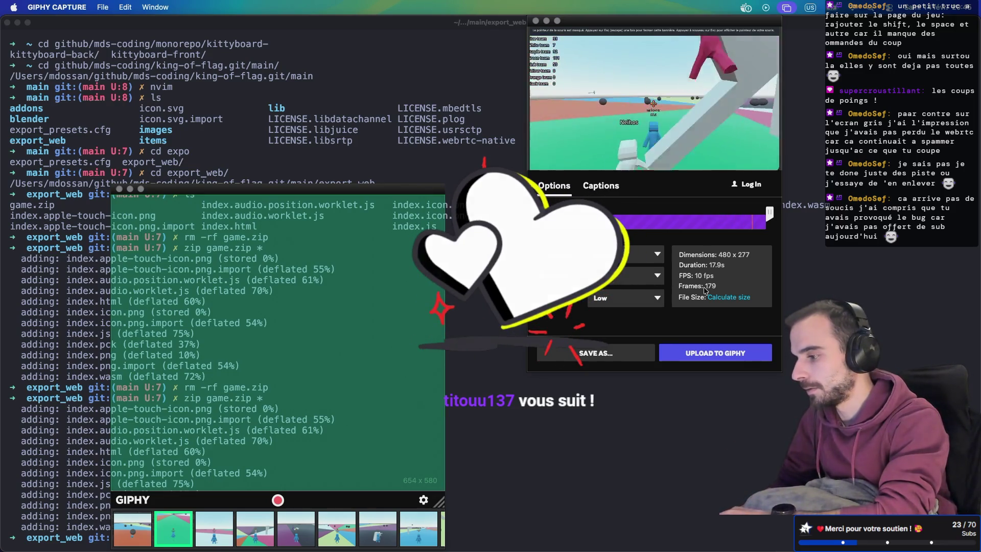
left_click(724, 298)
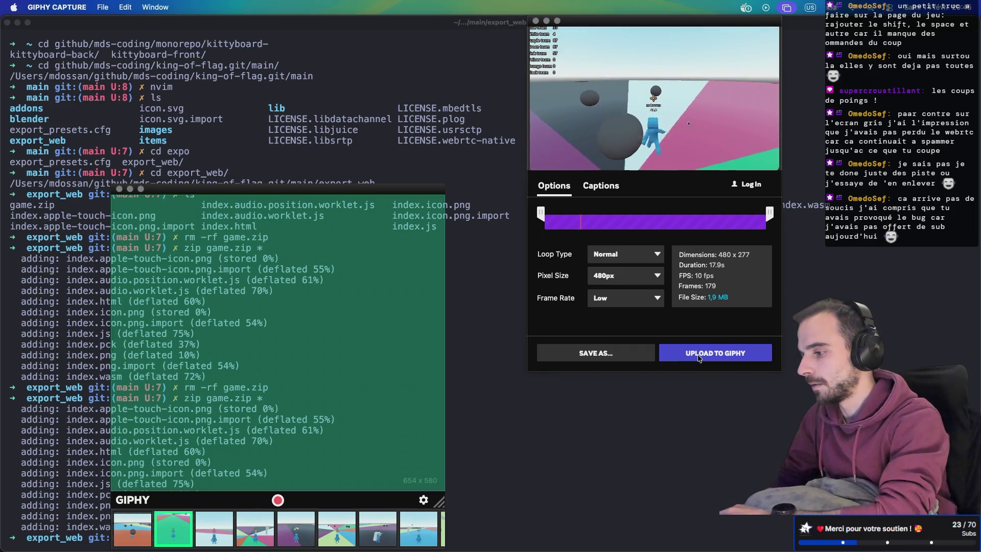
left_click(630, 354)
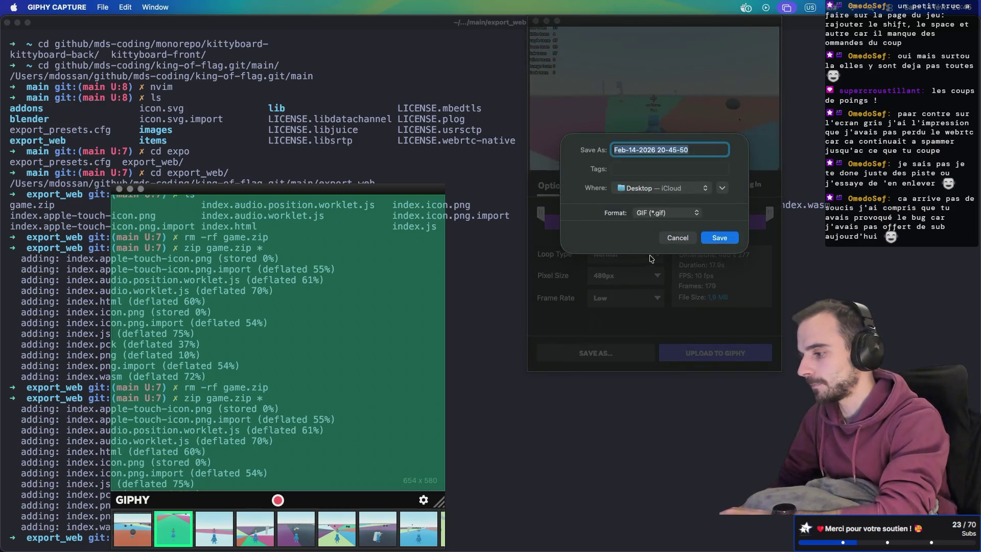
key("Return")
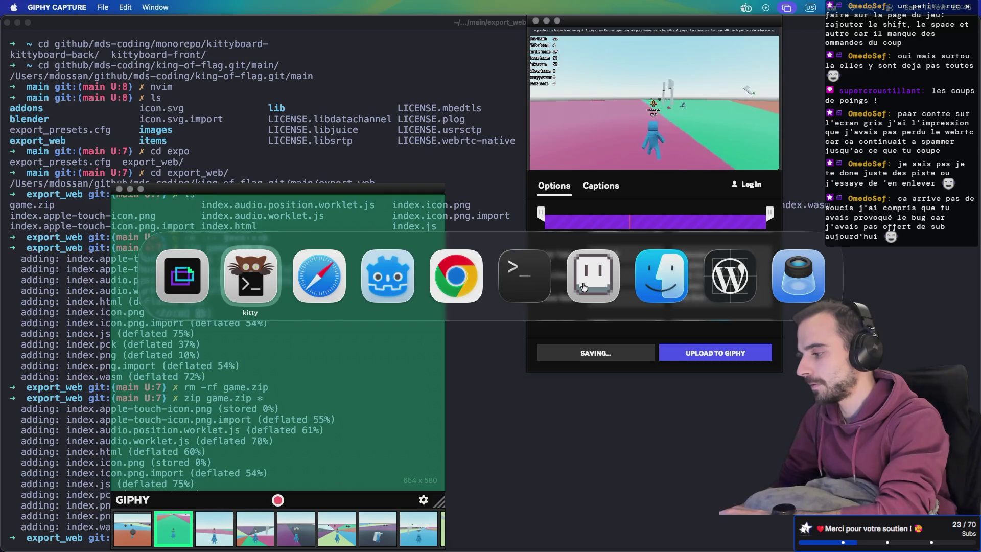
Return to the itch.io devlog tab and switch the post content to rich text.
key("Tab")
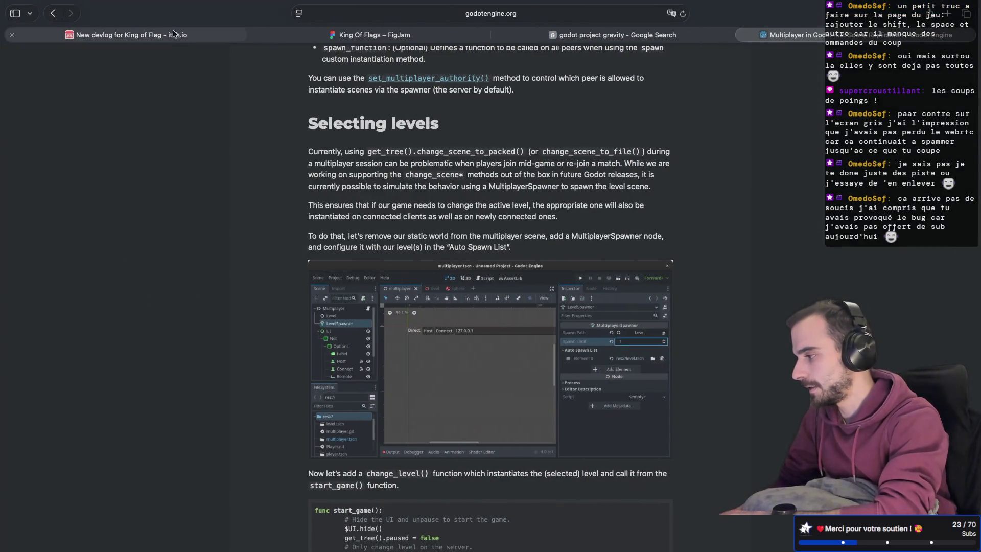
left_click(173, 34)
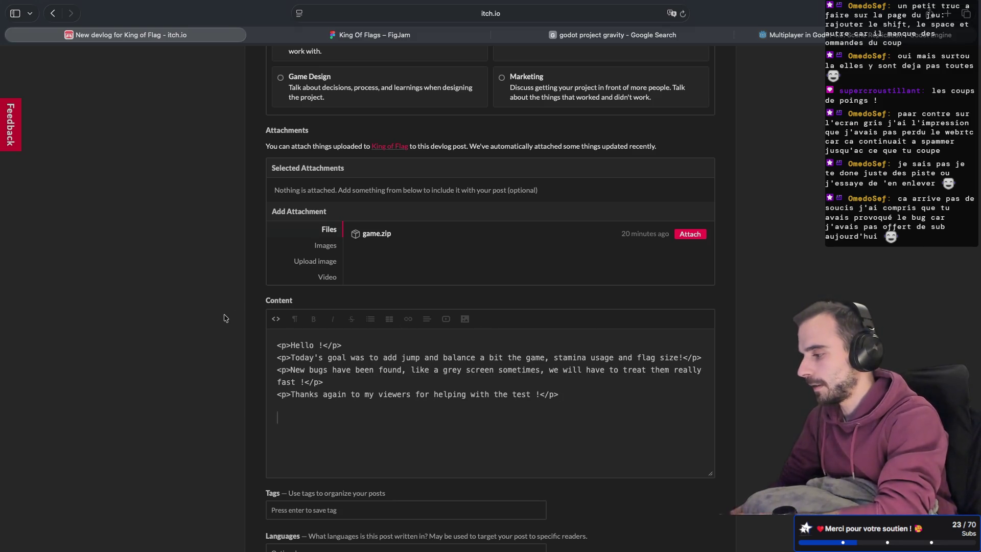
left_click(281, 319)
left_click(467, 320)
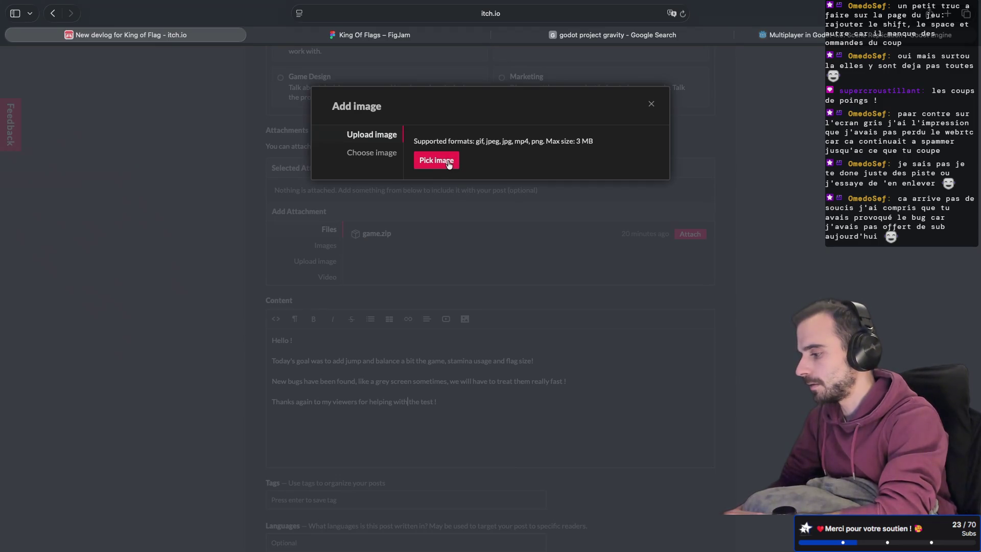
left_click(451, 402)
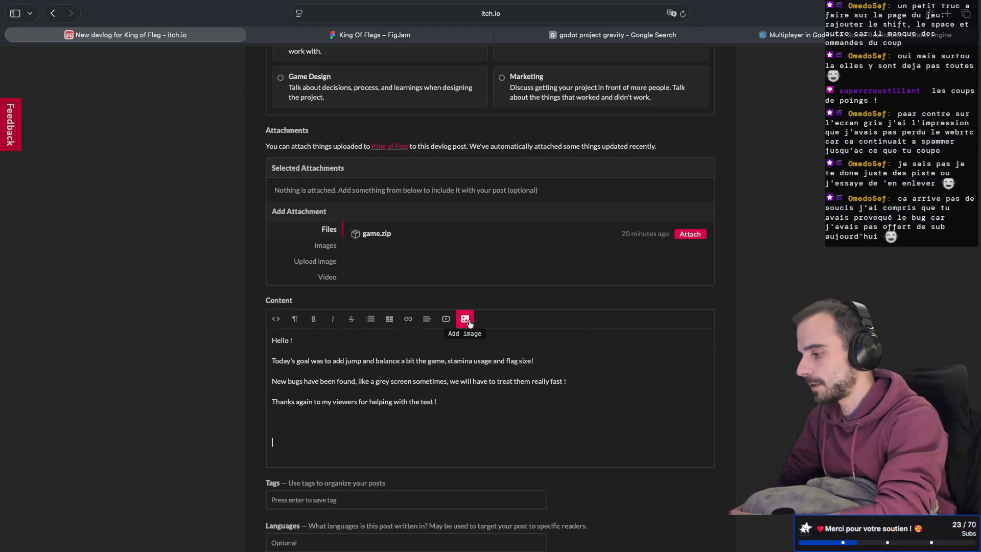
left_click(468, 323)
left_click(437, 160)
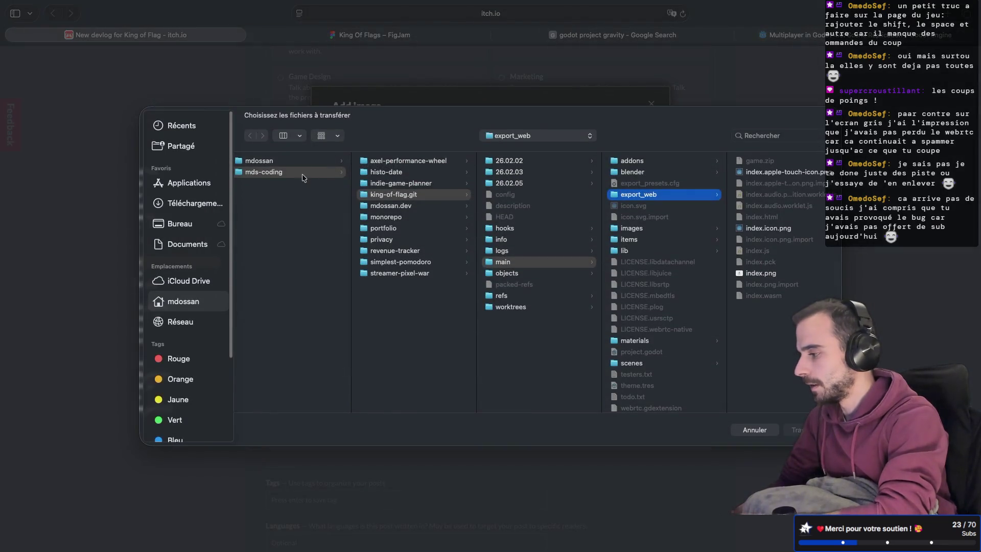
left_click(174, 225)
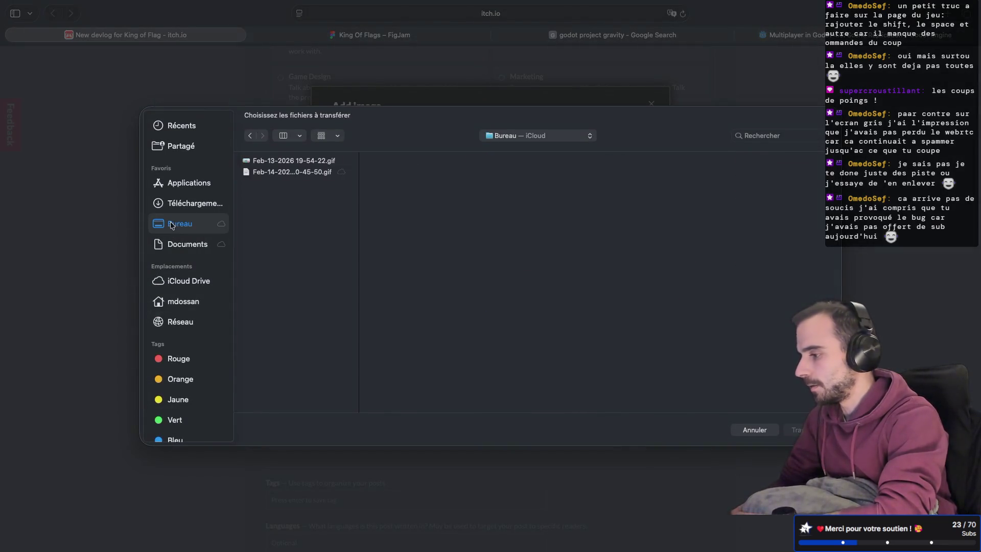
double_click(294, 172)
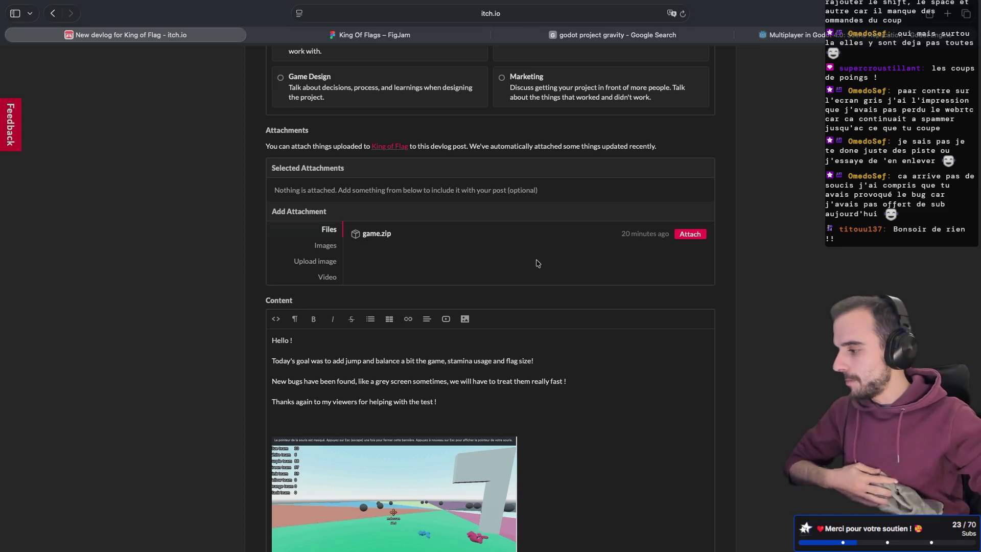
scroll(536, 263, "down", 3)
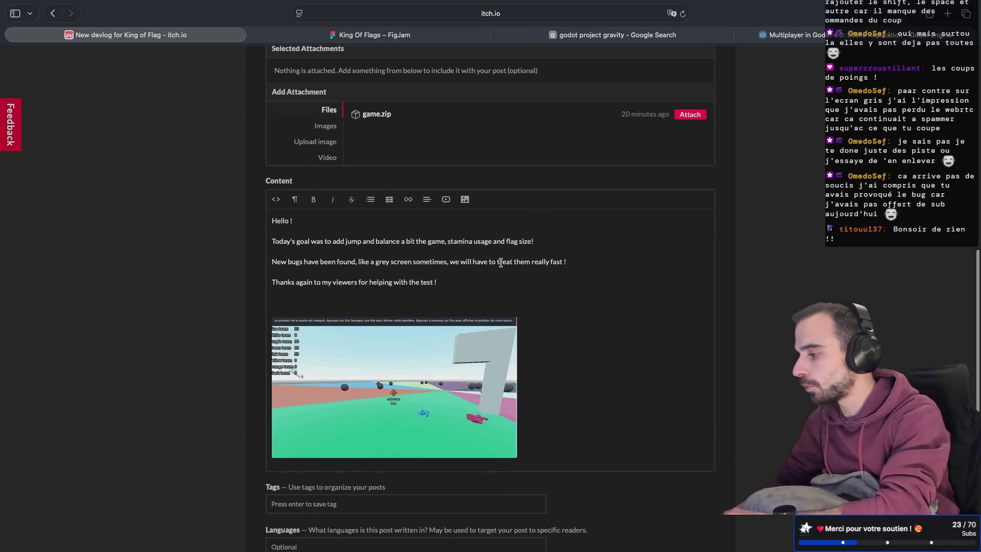
Delete the blank line above the GIF and add the tag KingOfFlag.
left_click(322, 293)
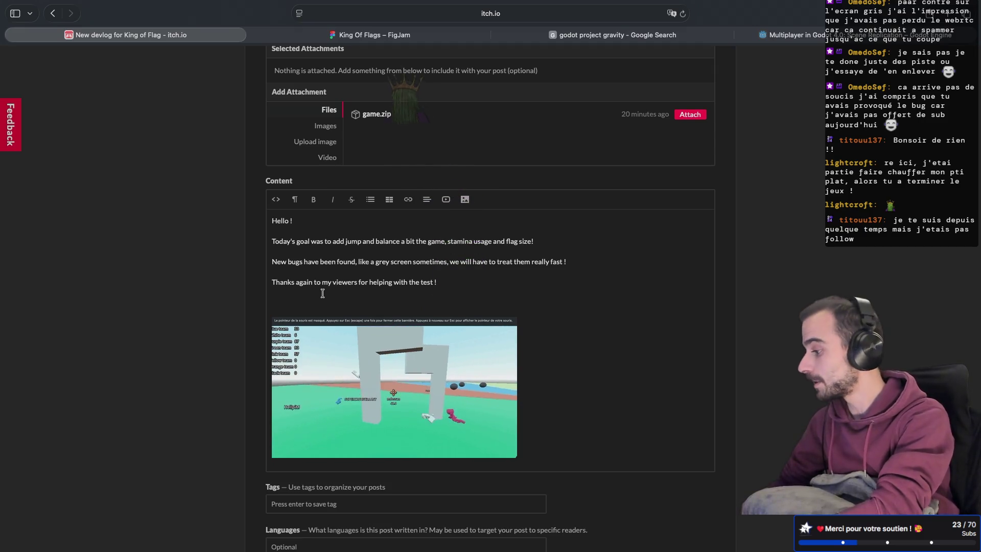
key("BackSpace")
scroll(353, 267, "down", 5)
type("King")
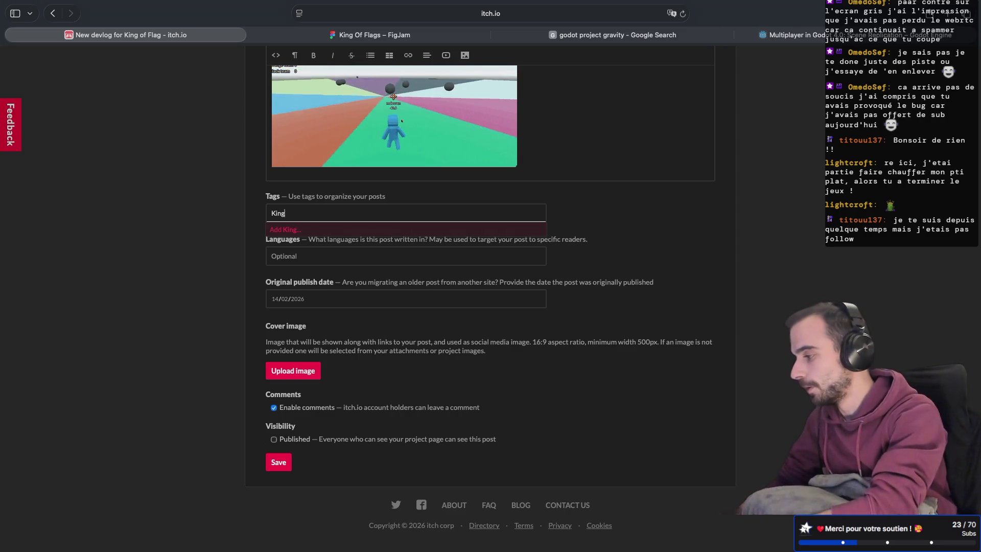
type("To")
key("BackSpace")
key("BackSpace")
type("OfFlag")
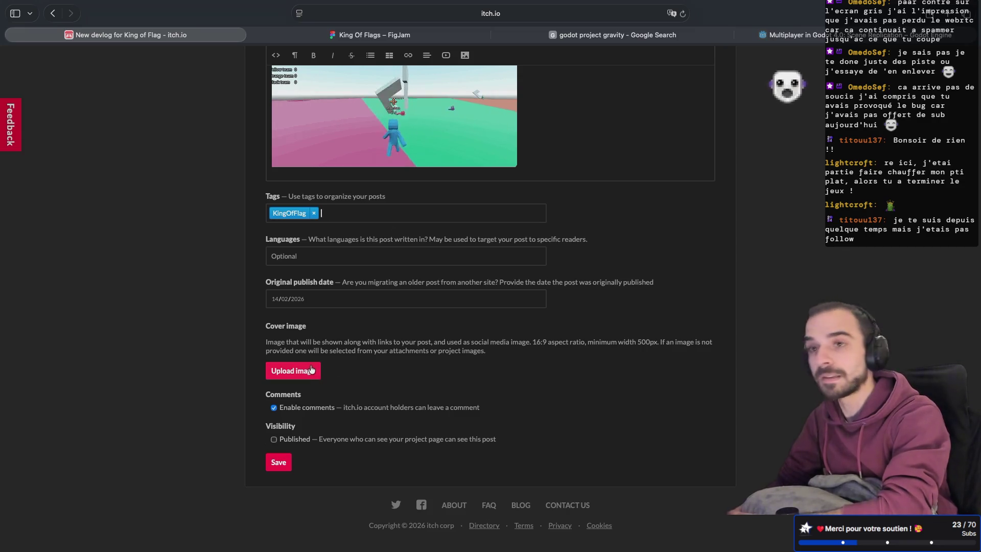
Upload a gameplay GIF from the Desktop as the devlog's cover image.
left_click(293, 370)
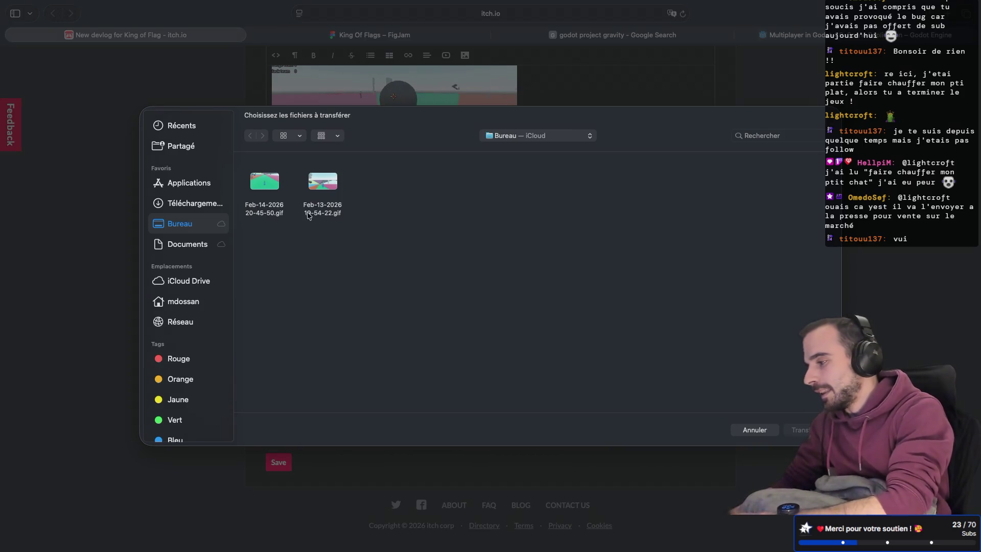
double_click(279, 204)
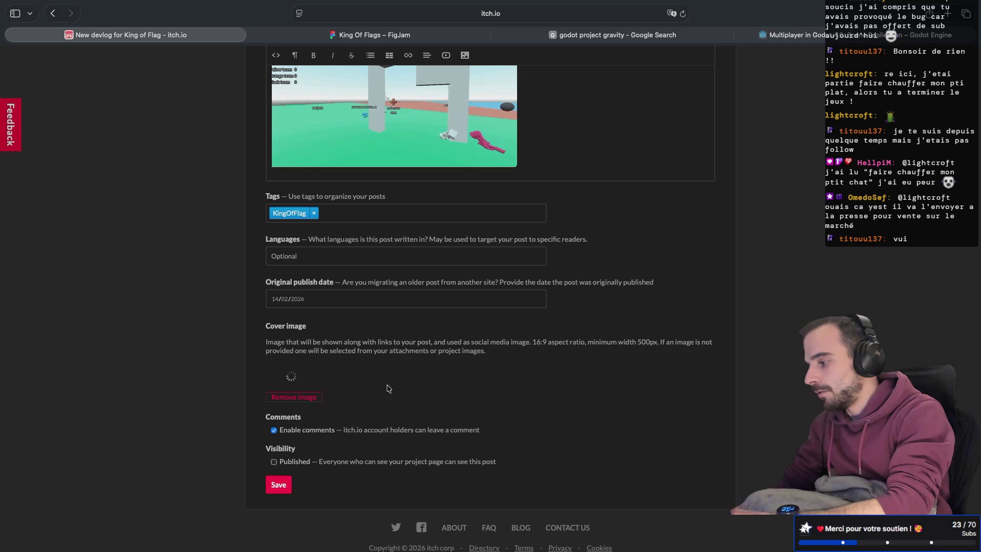
scroll(433, 283, "down", 1)
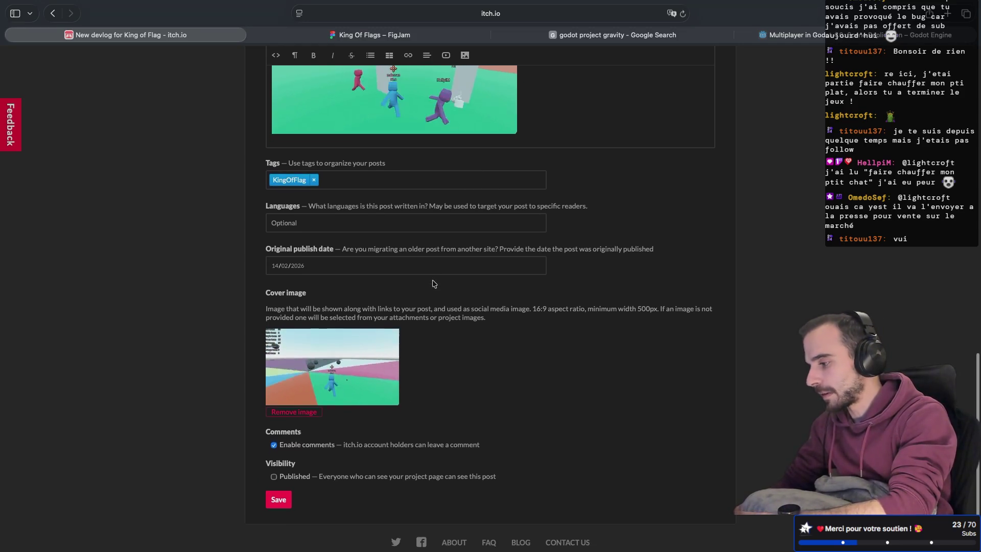
scroll(433, 284, "up", 1)
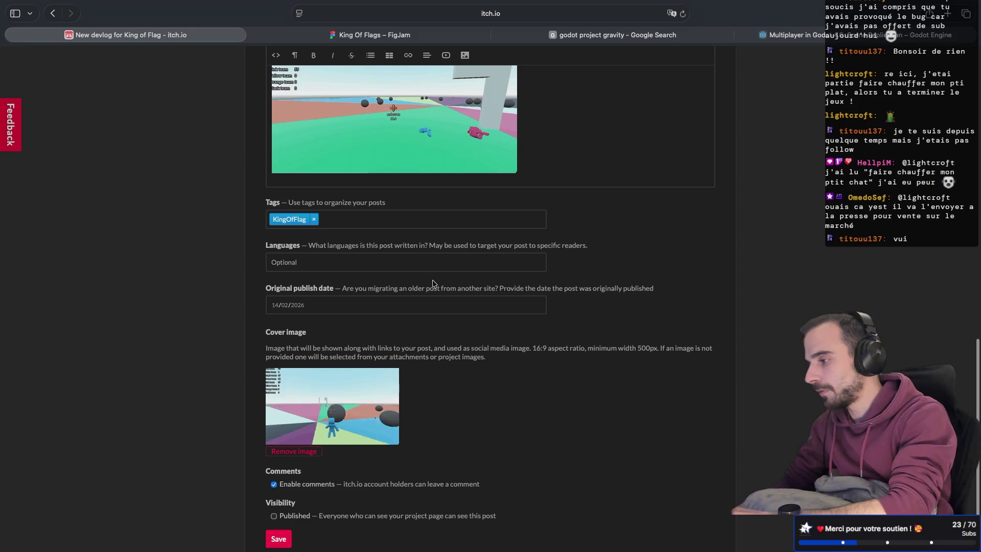
scroll(433, 284, "down", 1)
scroll(503, 267, "down", 2)
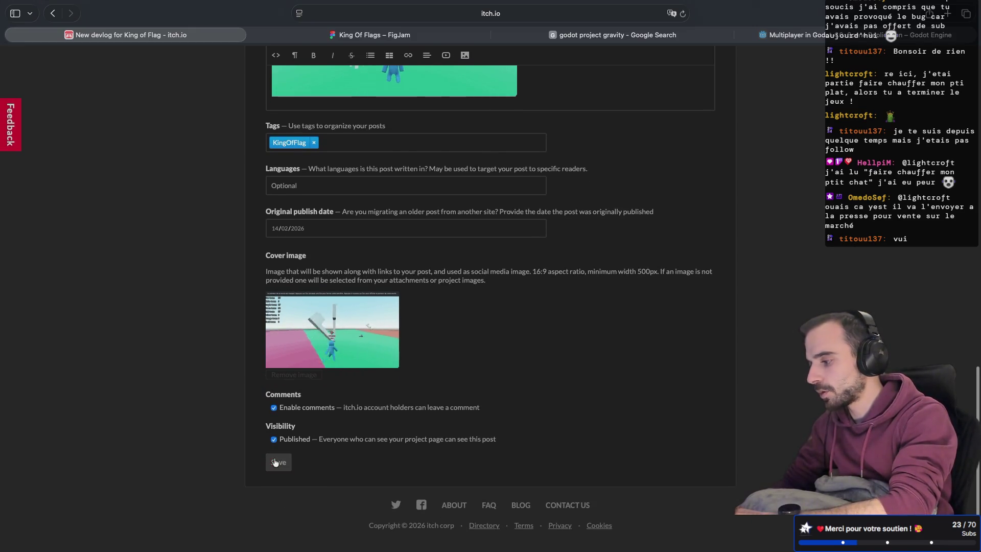
Look over the live devlog post, then go to the Creator Dashboard.
scroll(507, 369, "down", 1)
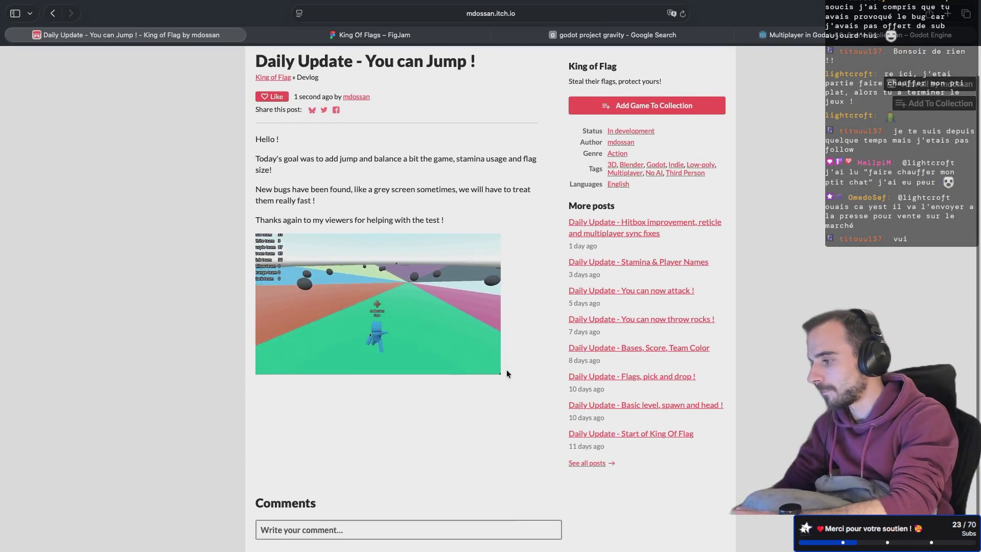
scroll(507, 370, "up", 1)
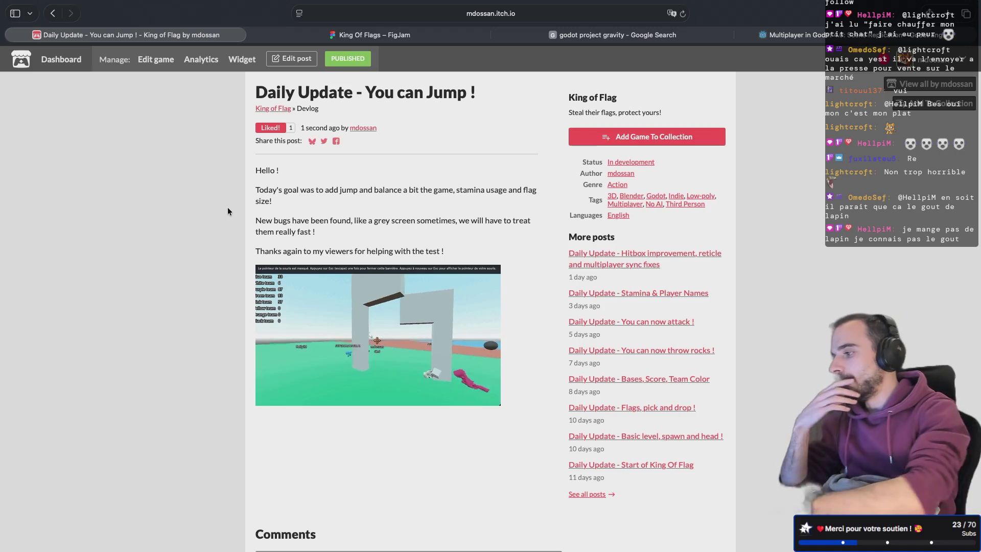
scroll(228, 207, "down", 2)
scroll(228, 207, "up", 3)
left_click(61, 58)
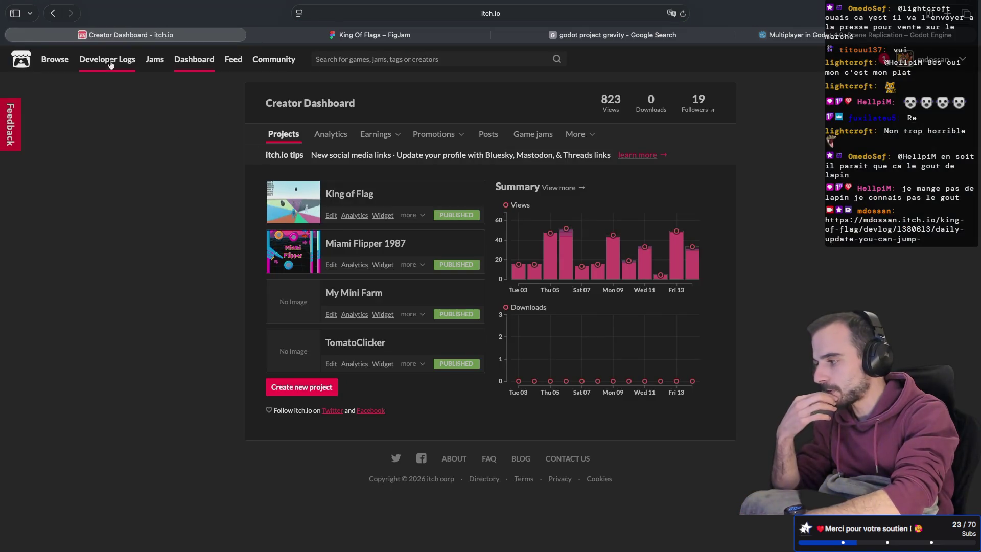
Open Developer Logs, sort by Most recent, then switch back to New and popular.
left_click(136, 63)
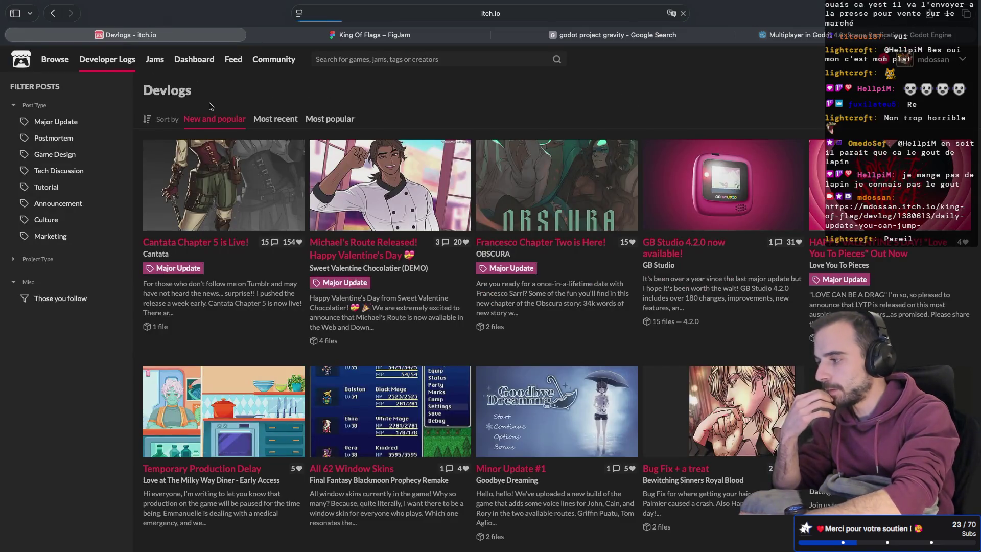
left_click(274, 120)
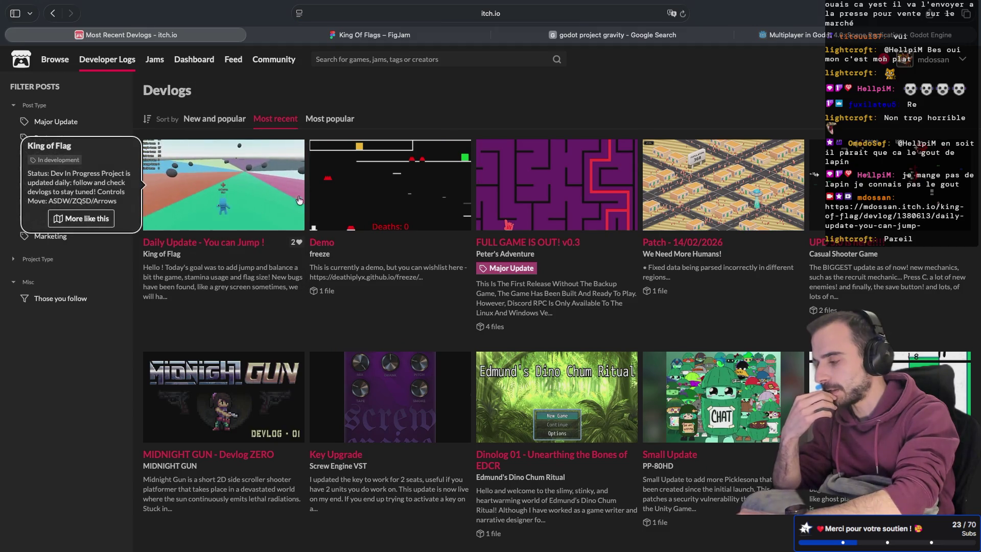
left_click(229, 119)
scroll(384, 338, "down", 5)
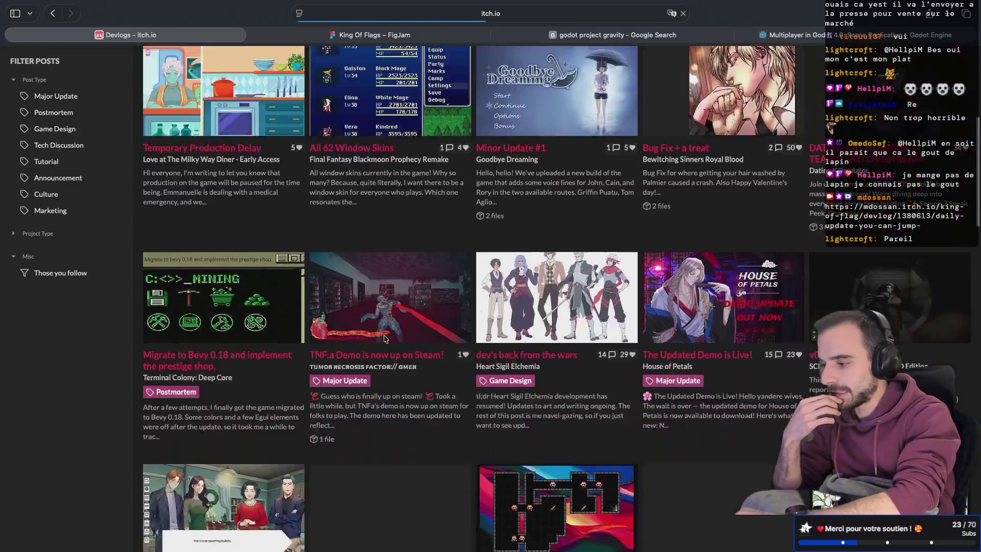
scroll(384, 335, "down", 2)
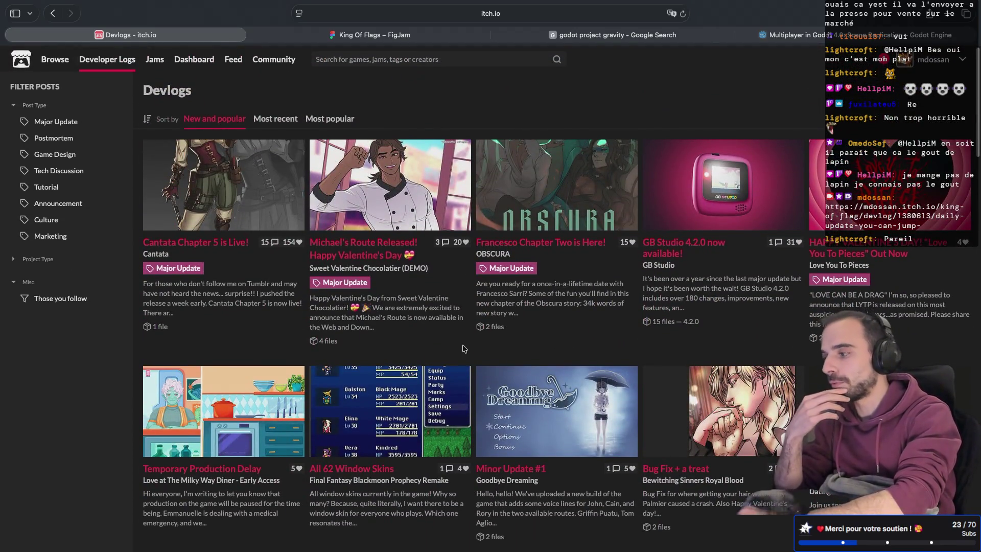
scroll(464, 348, "down", 10)
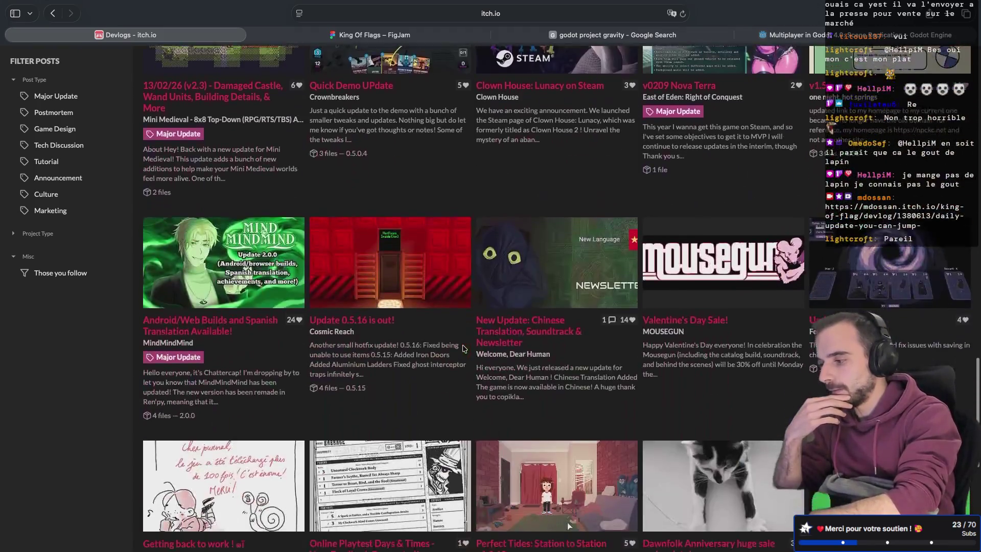
scroll(463, 349, "down", 15)
scroll(464, 348, "down", 10)
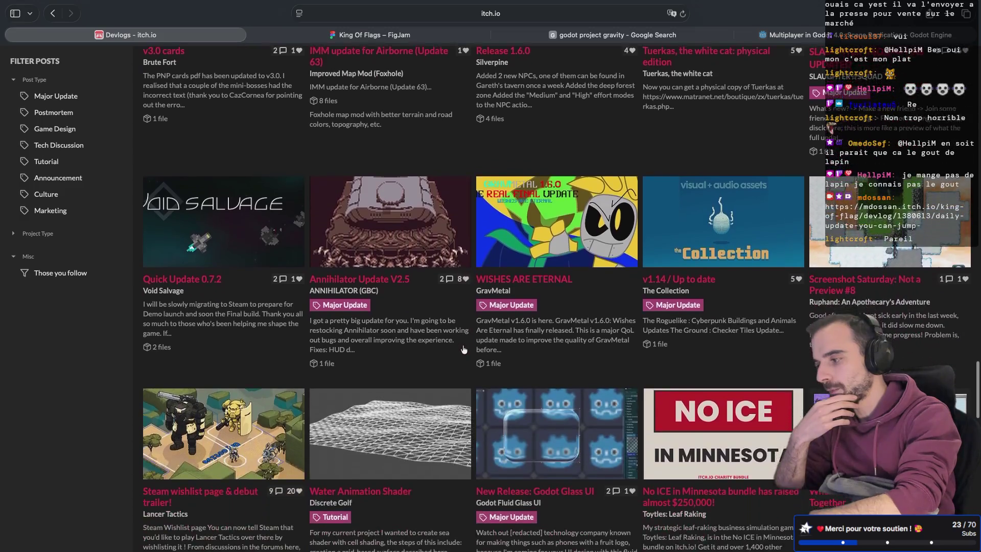
Browse the devlog listing, then open your own profile page.
scroll(464, 350, "down", 9)
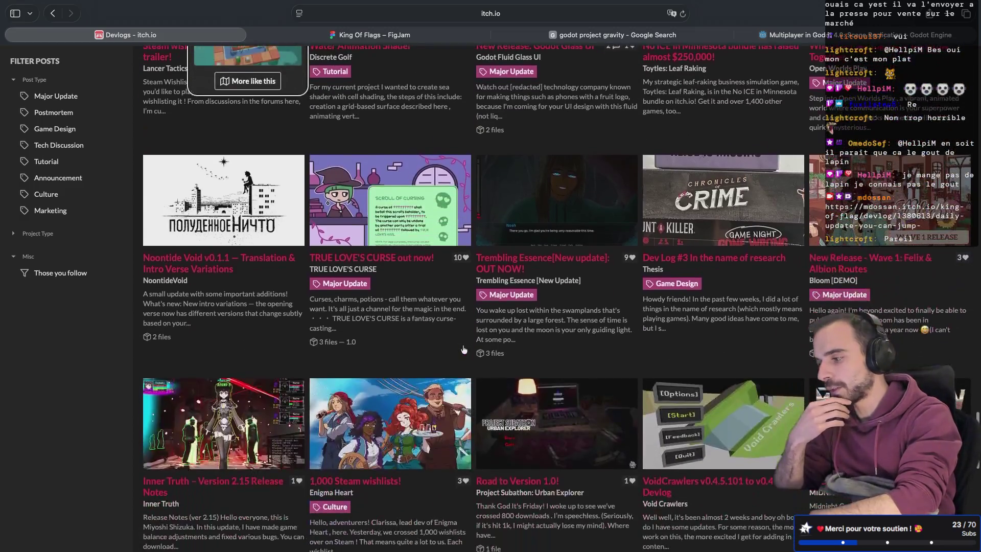
scroll(463, 350, "down", 10)
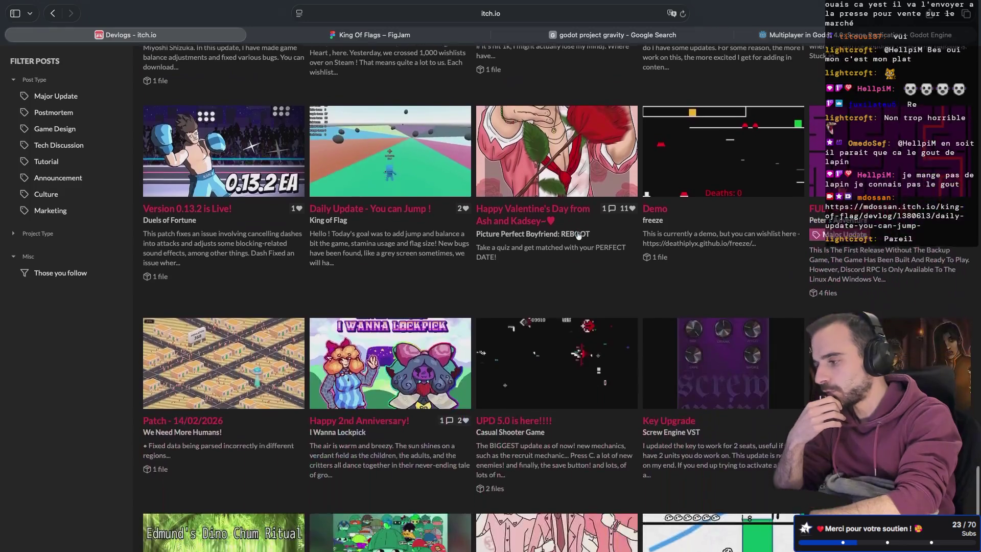
scroll(578, 234, "down", 2)
scroll(357, 253, "up", 2)
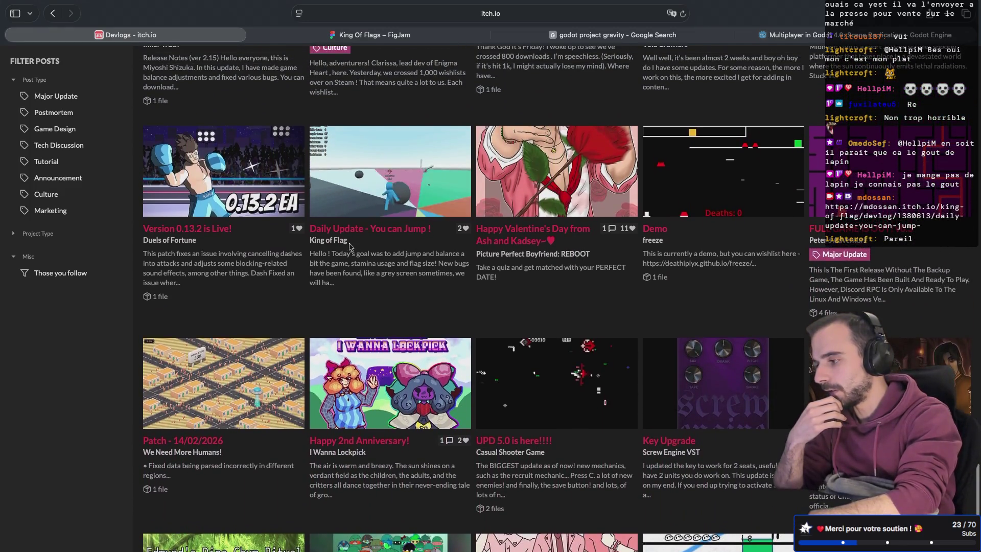
scroll(420, 212, "up", 20)
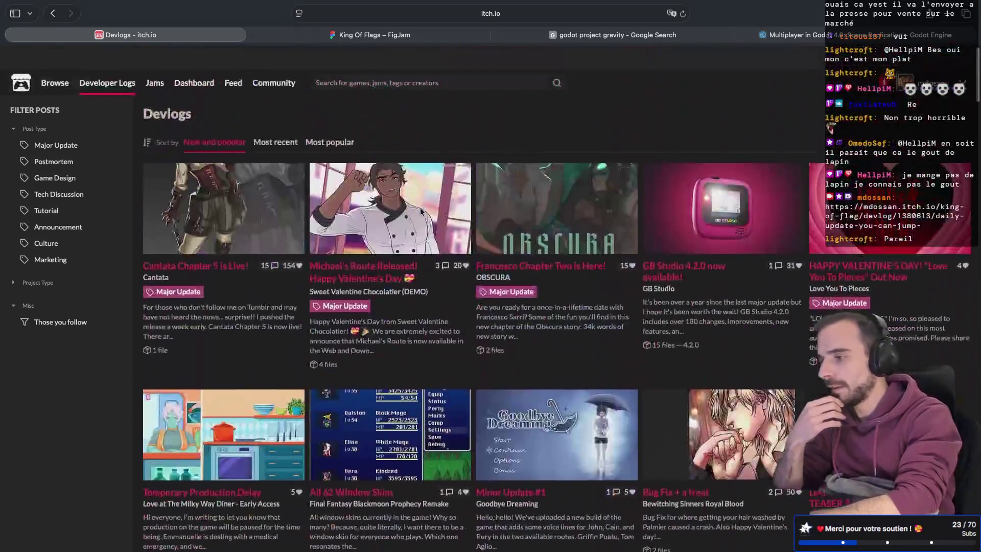
scroll(420, 211, "down", 1)
mouse_move(420, 205)
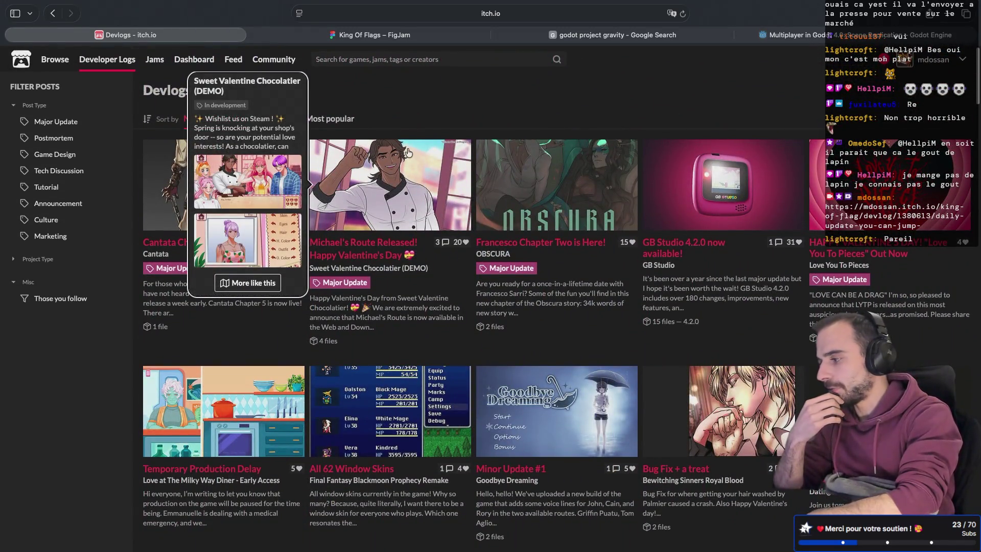
left_click(949, 62)
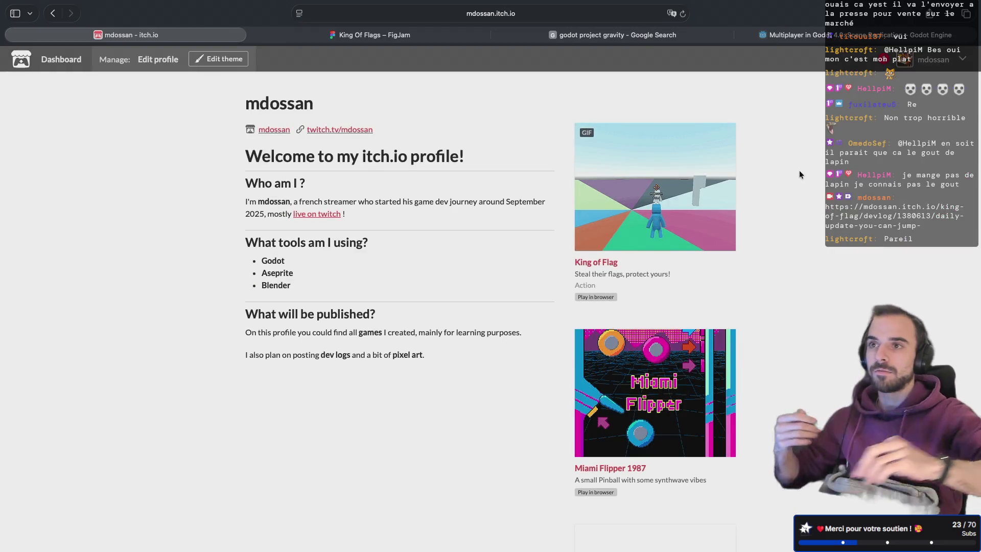